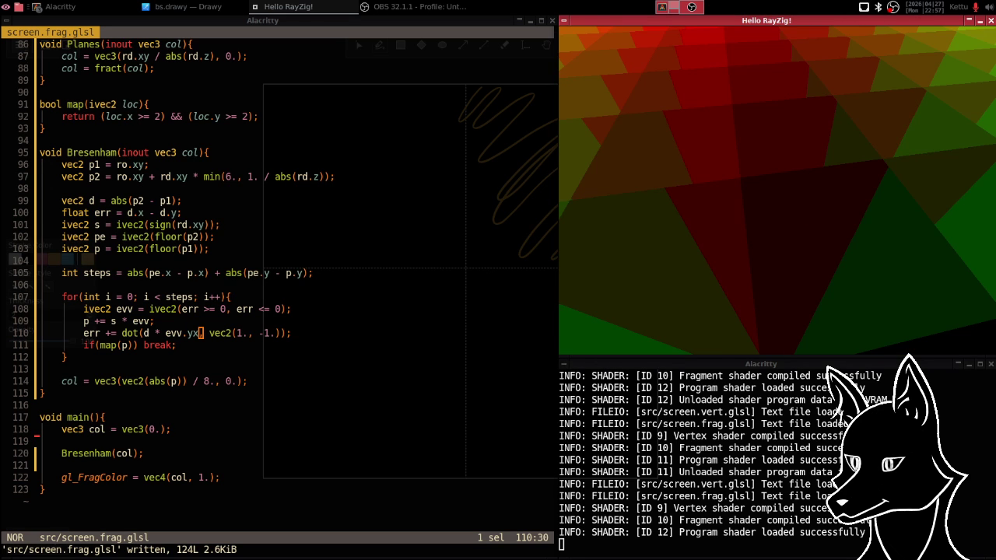
- Switch from Alacritty to the bs.drawy Drawy window with Alt+Tab
{"action": "key", "text": "alt+Tab"}
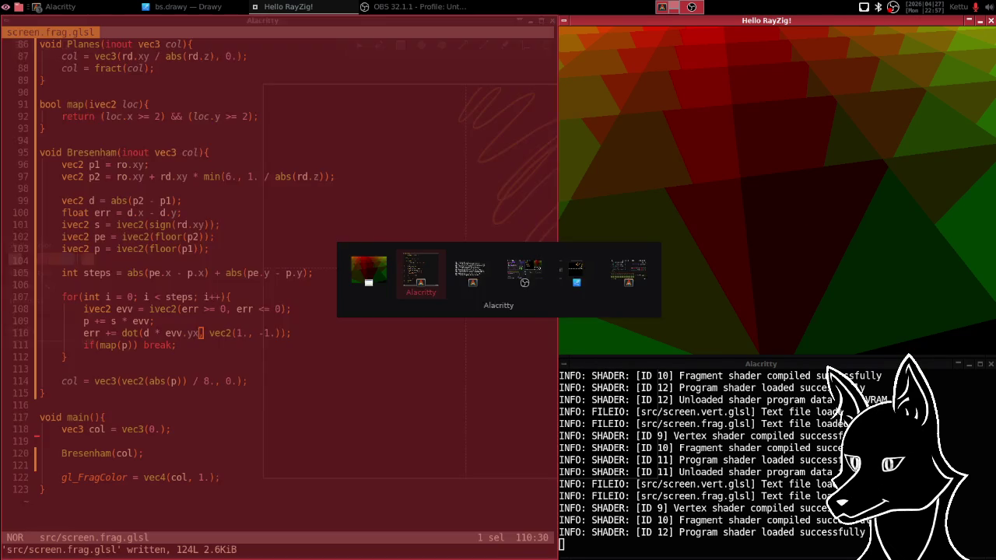
{"action": "key", "text": "alt+Tab"}
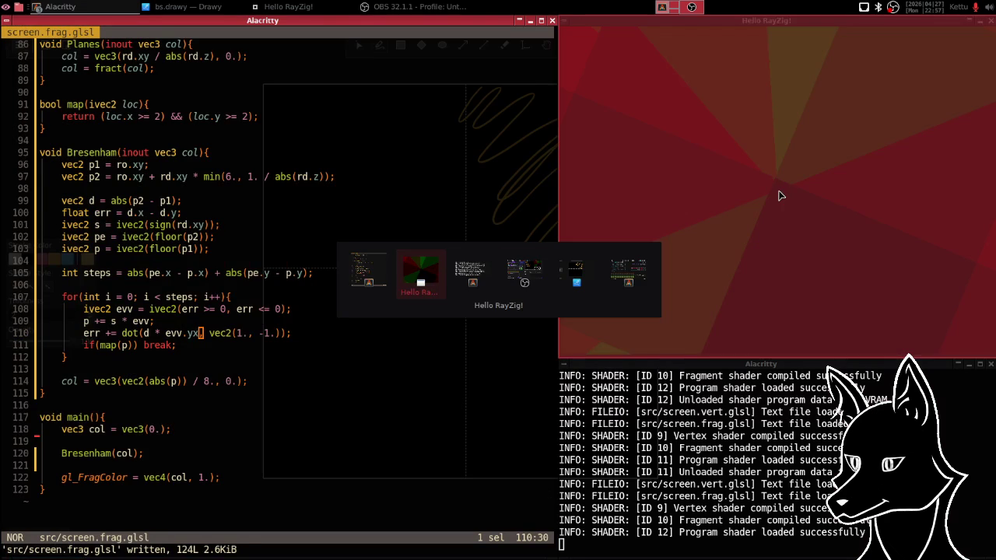
{"action": "key", "text": "Tab"}
{"action": "key", "text": "Tab"}
{"action": "key", "text": "Tab"}
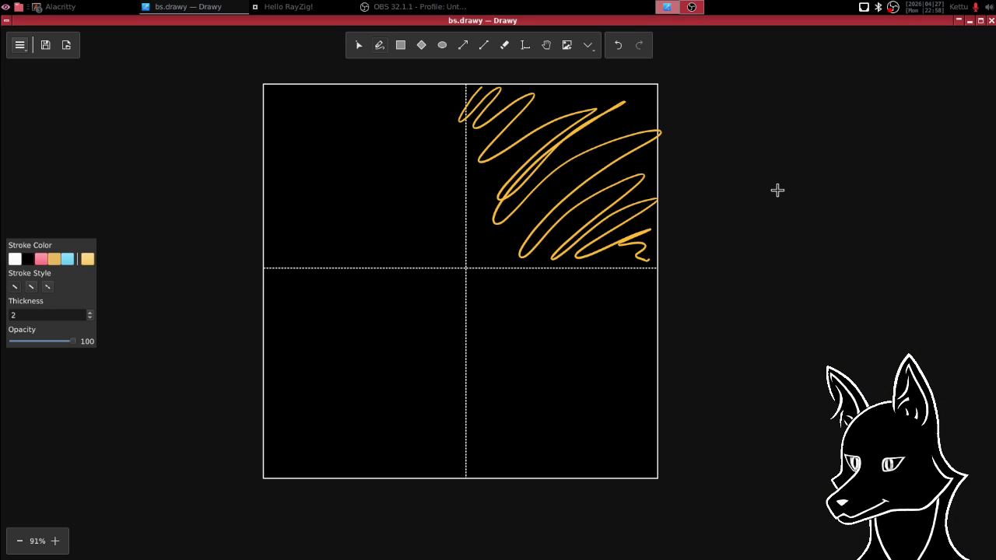
- Pan the canvas down and right to the grid diagram with the coloured step crosses
{"action": "mouse_move", "coordinate": [402, 260]}
{"action": "left_mouse_down"}
{"action": "mouse_move", "coordinate": [407, 349]}
{"action": "mouse_move", "coordinate": [635, 38]}
{"action": "mouse_move", "coordinate": [446, 217]}
{"action": "mouse_move", "coordinate": [540, 204]}
{"action": "left_mouse_up"}
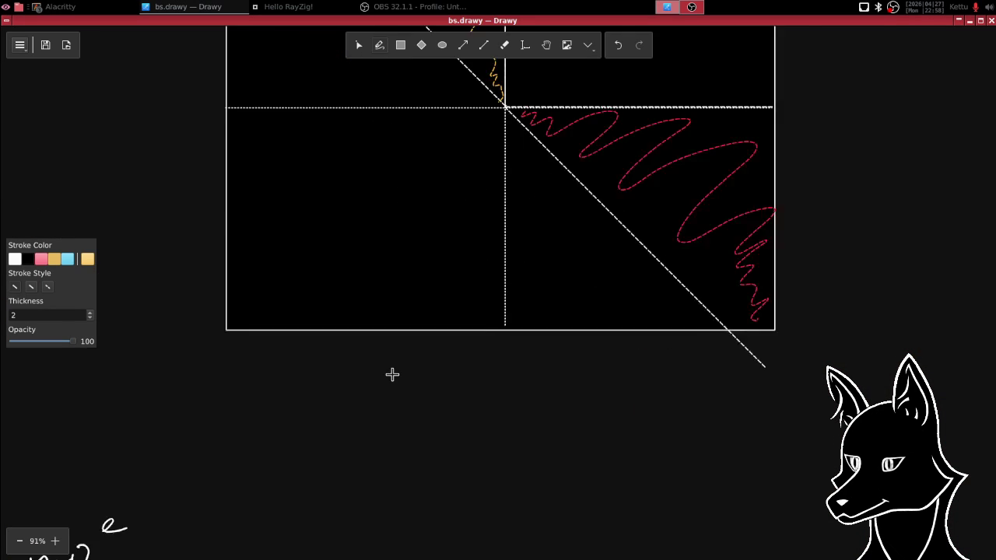
{"action": "left_click_drag", "start_coordinate": [391, 373], "coordinate": [667, 48]}
{"action": "scroll", "coordinate": [667, 48], "scroll_direction": "down", "scroll_amount": 3}
{"action": "scroll", "coordinate": [693, 83], "scroll_direction": "down", "scroll_amount": 5}
{"action": "scroll", "coordinate": [544, 89], "scroll_direction": "down", "scroll_amount": 2}
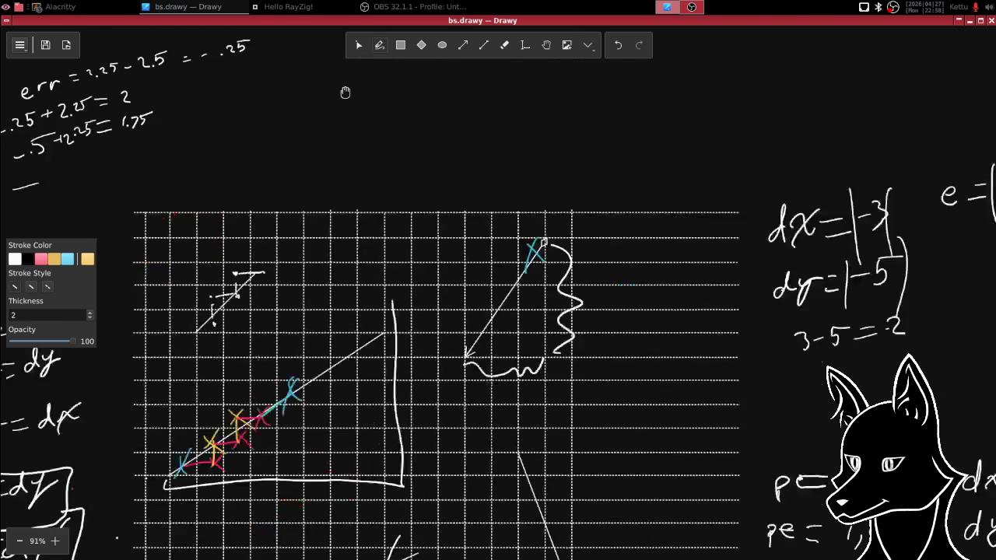
{"action": "scroll", "coordinate": [378, 97], "scroll_direction": "down", "scroll_amount": 3}
{"action": "scroll", "coordinate": [407, 238], "scroll_direction": "down", "scroll_amount": 1}
{"action": "scroll", "coordinate": [395, 238], "scroll_direction": "right", "scroll_amount": 1}
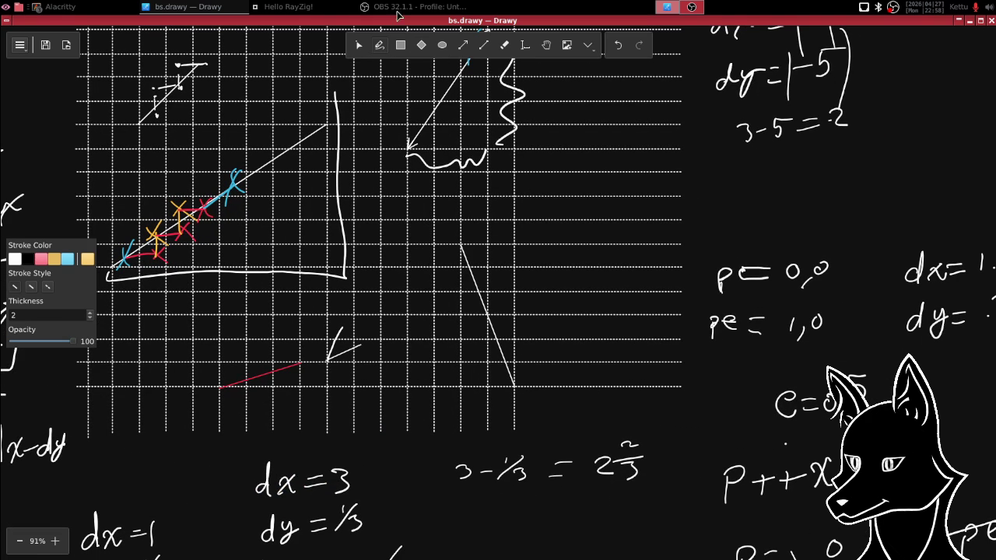
- Draw a brief orange line on the grid, then shift the view right and down
{"action": "left_click", "coordinate": [462, 45]}
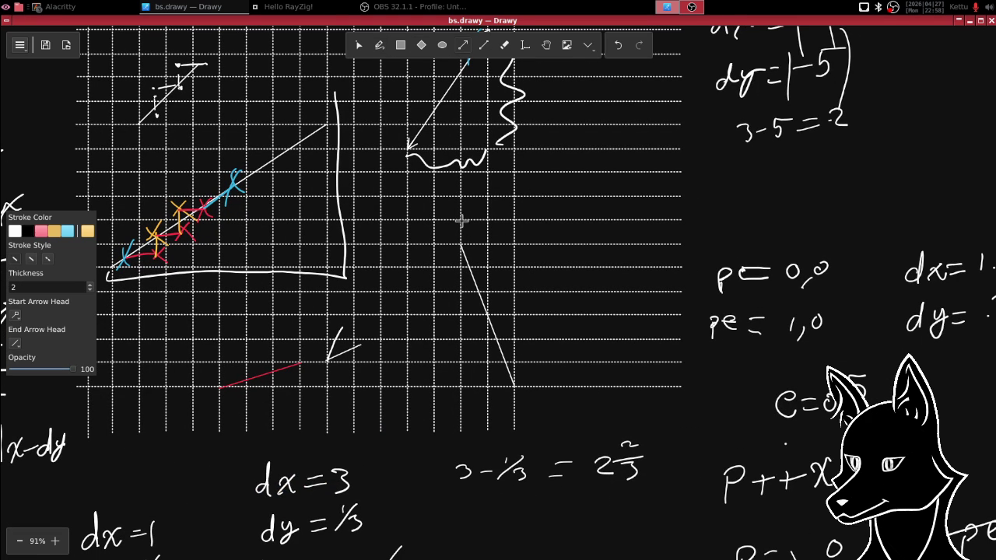
{"action": "left_click_drag", "start_coordinate": [459, 225], "coordinate": [409, 339]}
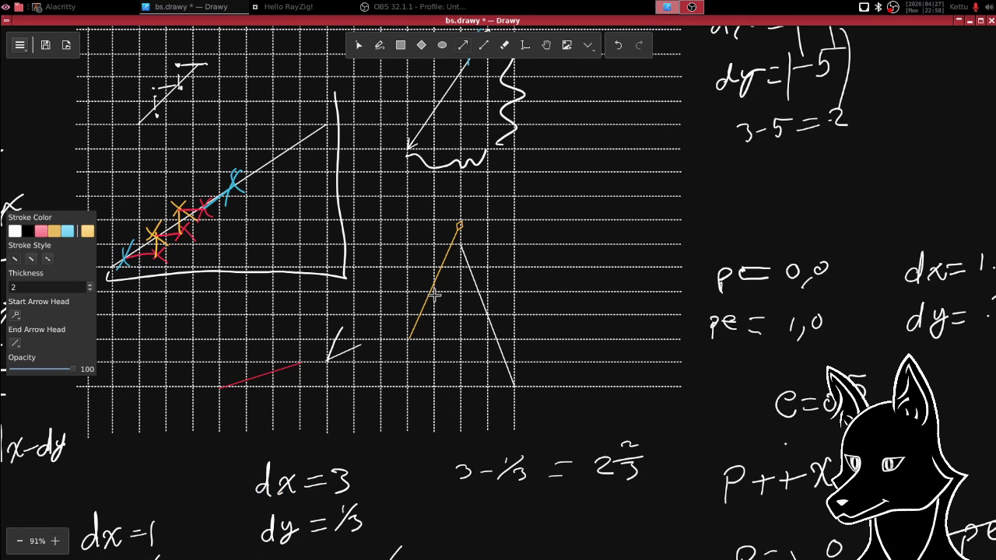
{"action": "mouse_move", "coordinate": [440, 198]}
{"action": "left_mouse_down"}
{"action": "mouse_move", "coordinate": [471, 307]}
{"action": "mouse_move", "coordinate": [554, 314]}
{"action": "left_mouse_up"}
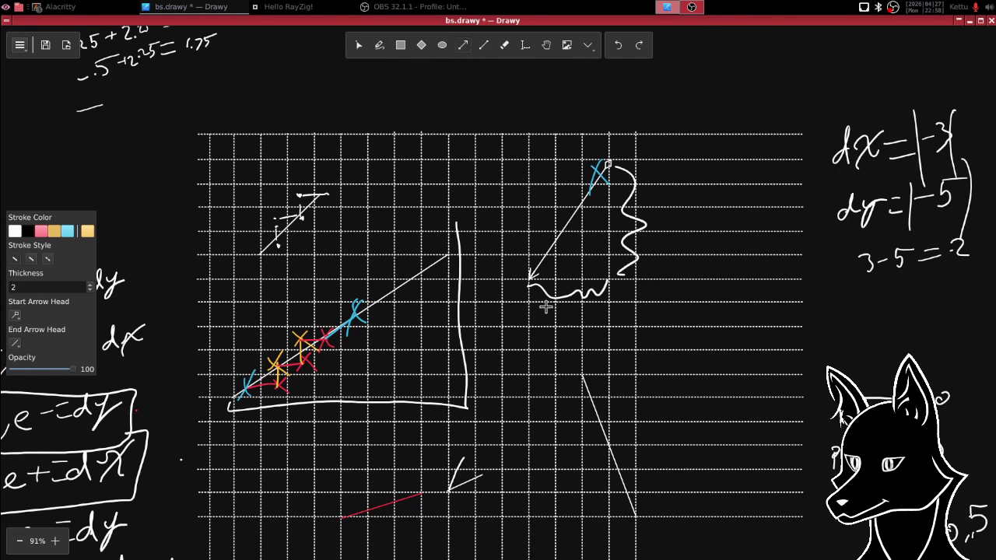
- Draw a white down-left arrow on the grid with no start arrowhead, then return to Select
{"action": "left_click", "coordinate": [482, 46]}
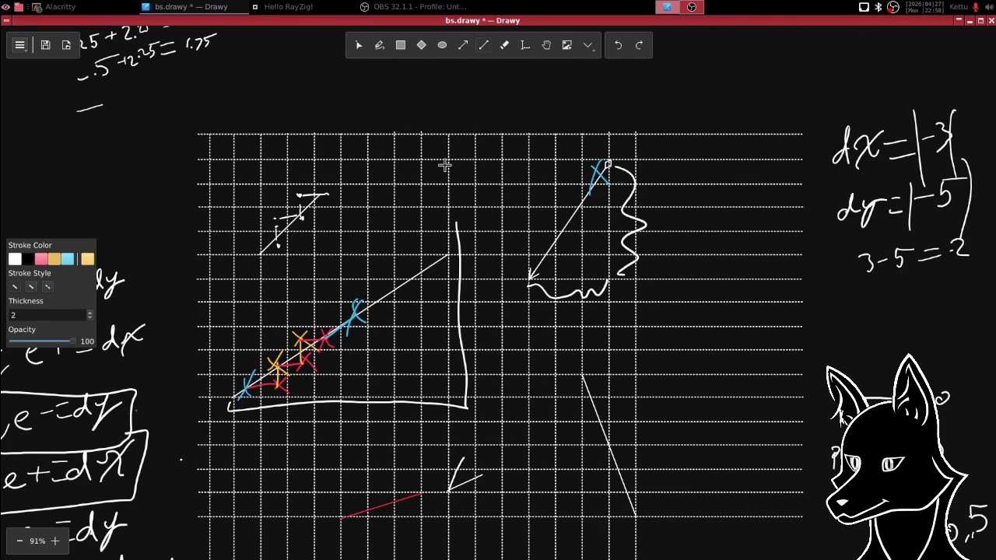
{"action": "left_click", "coordinate": [462, 45]}
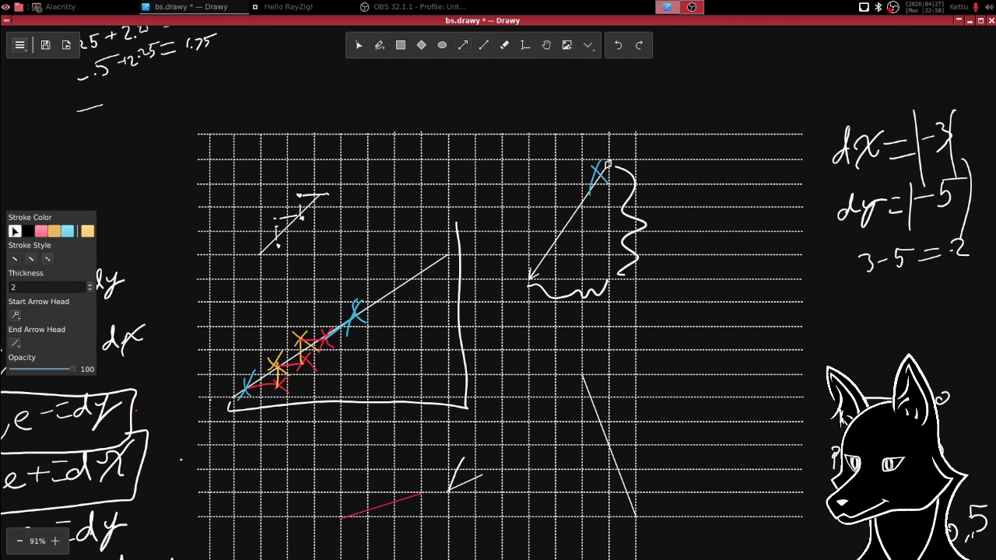
{"action": "left_click", "coordinate": [15, 315]}
{"action": "left_click", "coordinate": [21, 335]}
{"action": "mouse_move", "coordinate": [420, 134]}
{"action": "left_mouse_down"}
{"action": "mouse_move", "coordinate": [371, 264]}
{"action": "mouse_move", "coordinate": [369, 254]}
{"action": "left_mouse_up"}
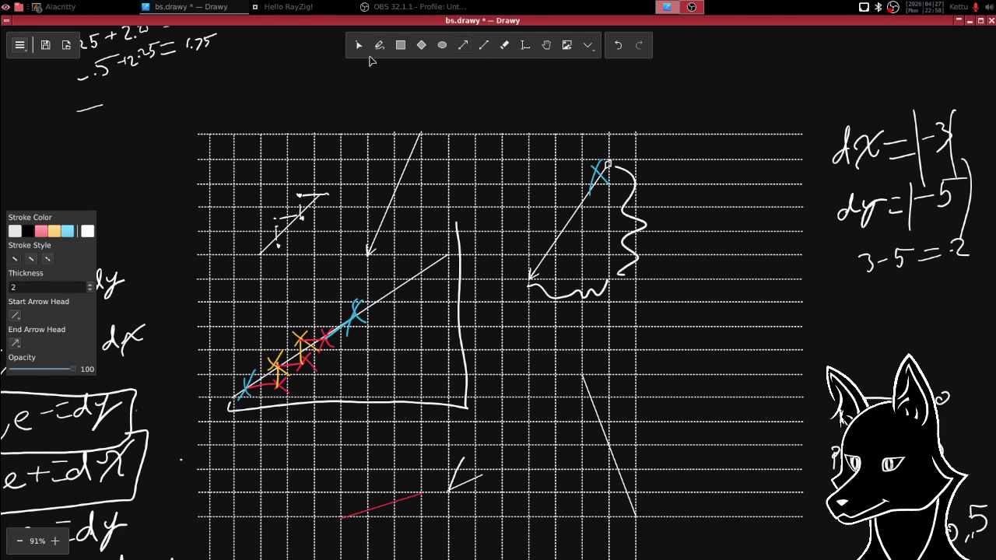
{"action": "left_click", "coordinate": [379, 49]}
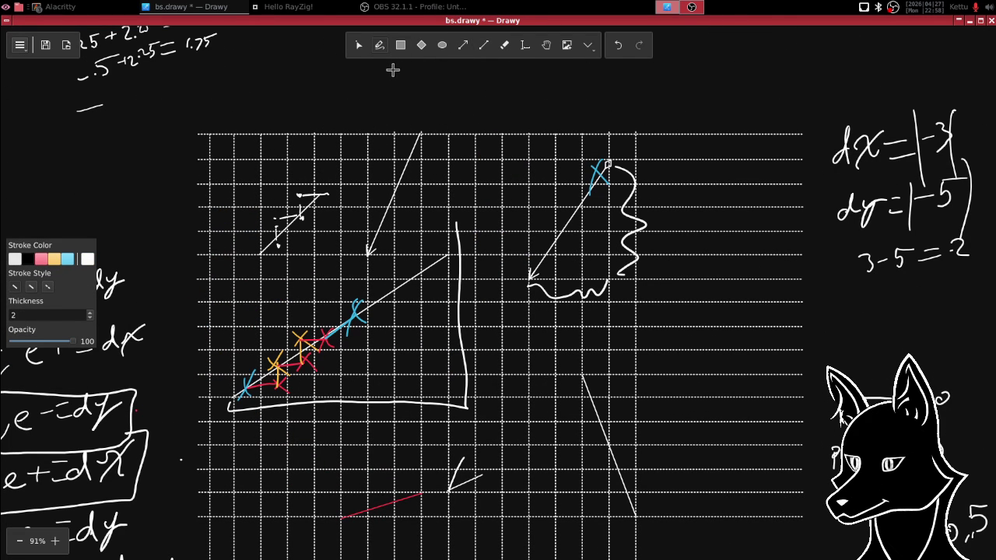
{"action": "left_click", "coordinate": [359, 47]}
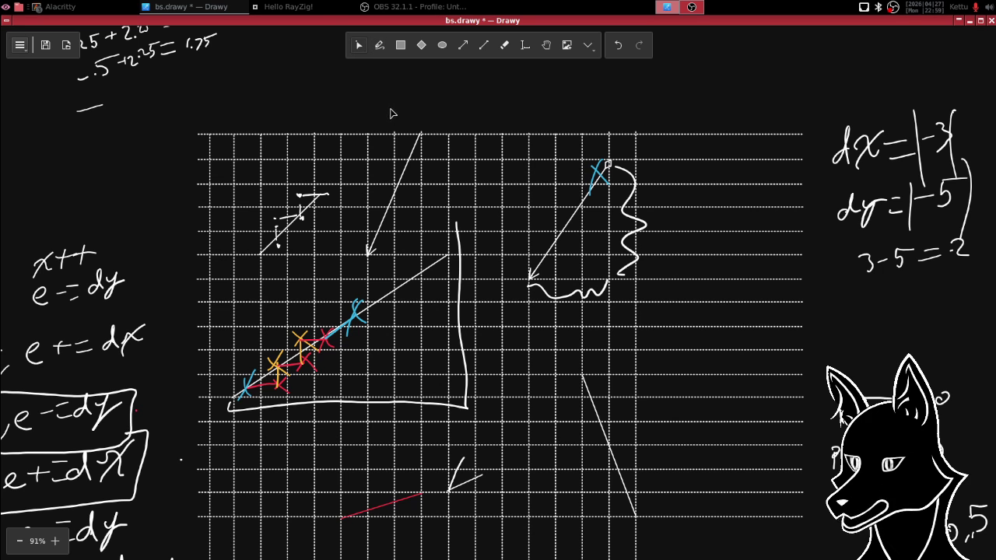
- Scribble a small label above the white arrow and move the arrow slightly lower
{"action": "left_click", "coordinate": [379, 45]}
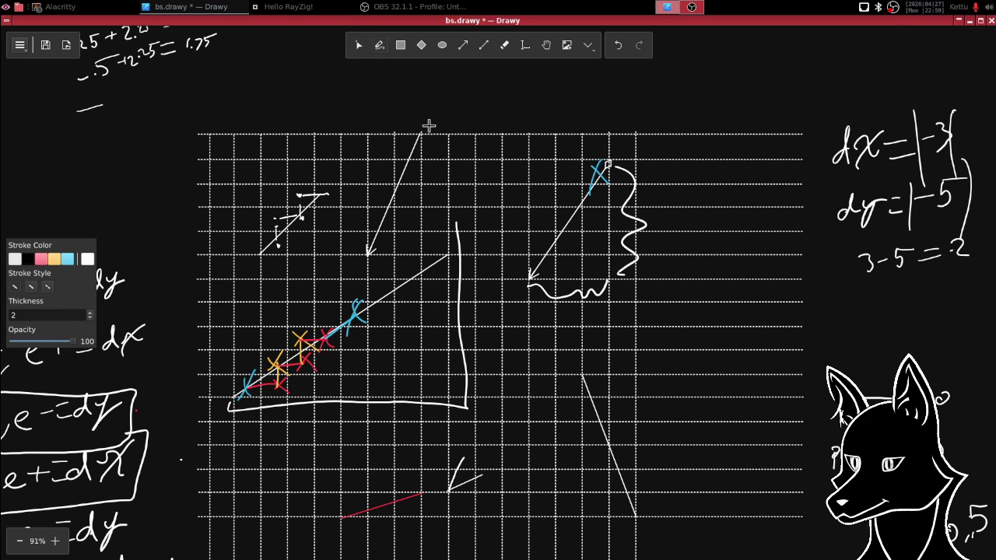
{"action": "left_click_drag", "start_coordinate": [434, 109], "coordinate": [441, 125]}
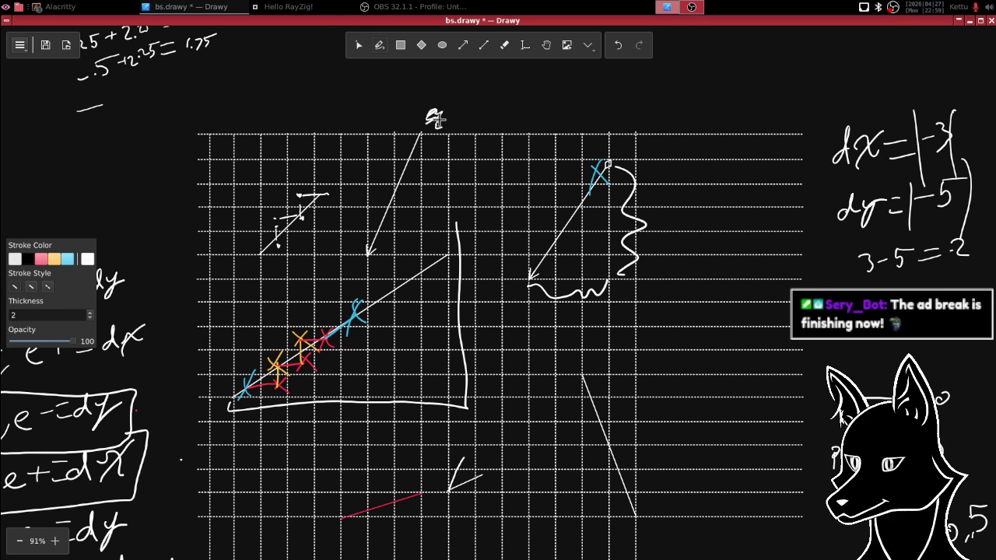
{"action": "left_click", "coordinate": [359, 46]}
{"action": "left_click", "coordinate": [410, 160]}
{"action": "mouse_move", "coordinate": [410, 159]}
{"action": "left_mouse_down"}
{"action": "mouse_move", "coordinate": [410, 200]}
{"action": "mouse_move", "coordinate": [410, 189]}
{"action": "left_mouse_up"}
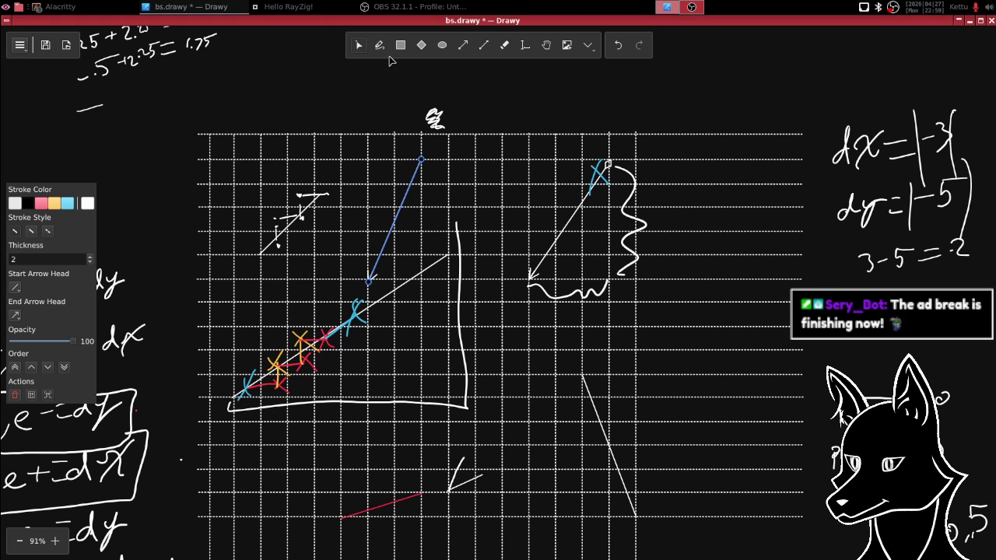
- Delete the scribble and rewrite the small label beside the arrow's top
{"action": "left_click_drag", "start_coordinate": [403, 89], "coordinate": [448, 137]}
{"action": "key", "text": "Delete"}
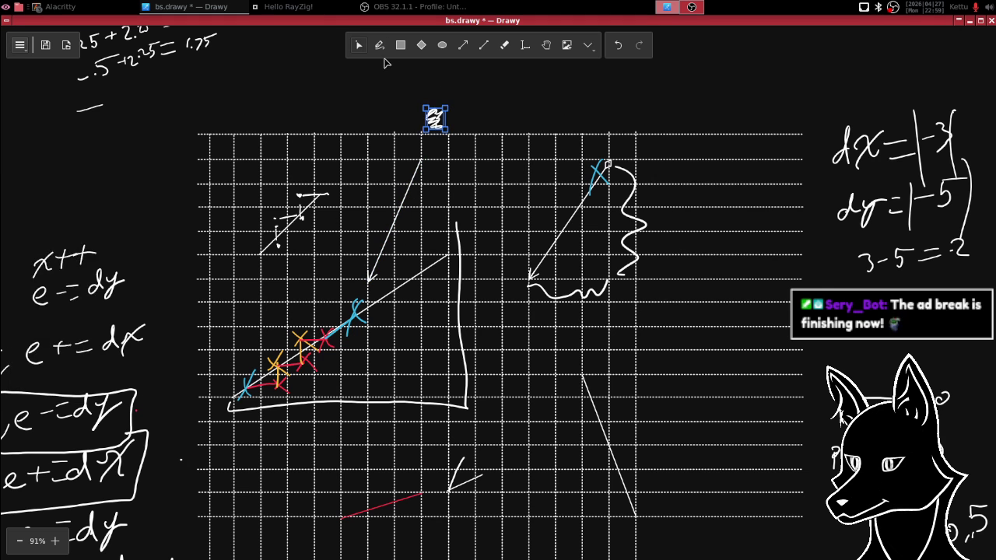
{"action": "left_click", "coordinate": [379, 45]}
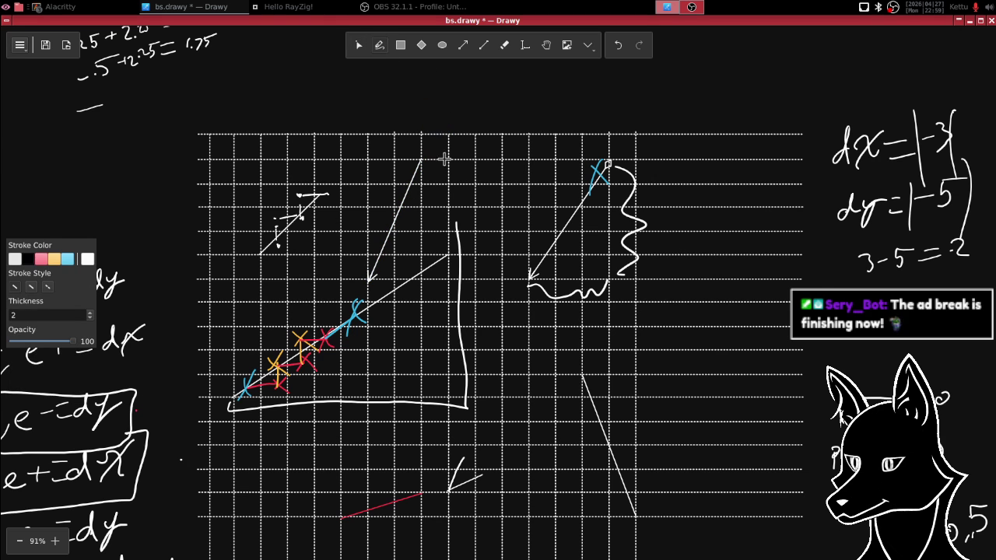
{"action": "left_click_drag", "start_coordinate": [428, 137], "coordinate": [448, 152]}
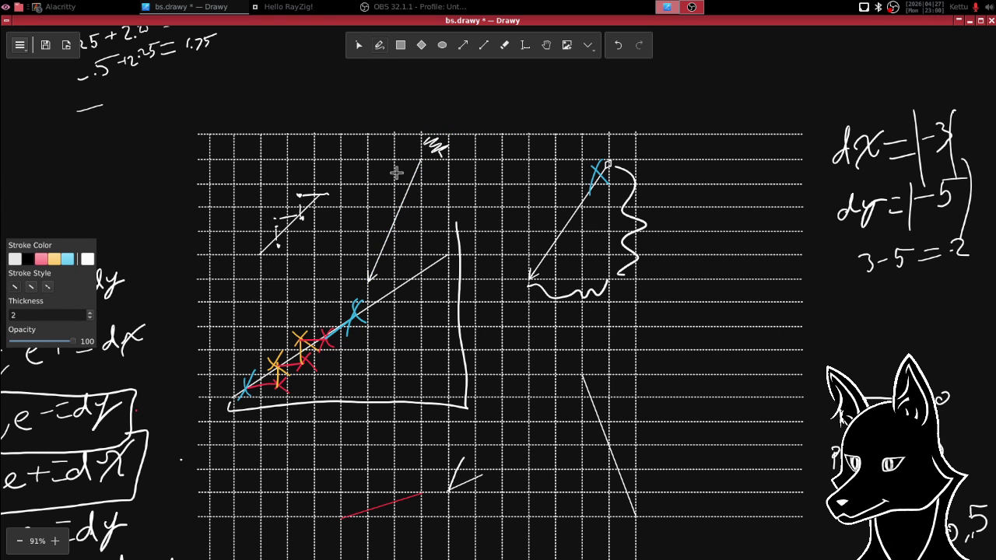
- Nudge the white arrow up-left and delete the small scribble beside it
{"action": "left_click", "coordinate": [357, 46]}
{"action": "left_click", "coordinate": [403, 201]}
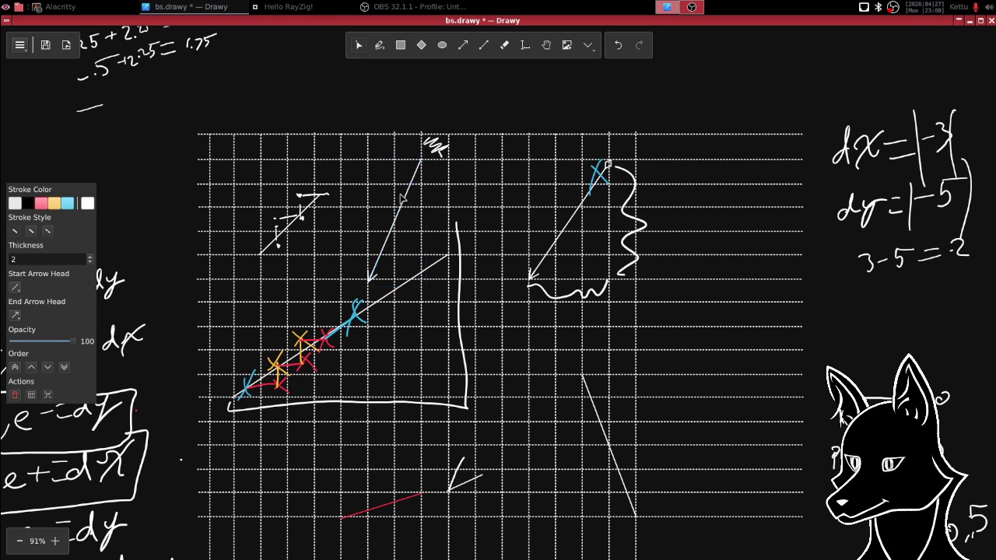
{"action": "left_click_drag", "start_coordinate": [402, 199], "coordinate": [390, 192]}
{"action": "left_click", "coordinate": [387, 201]}
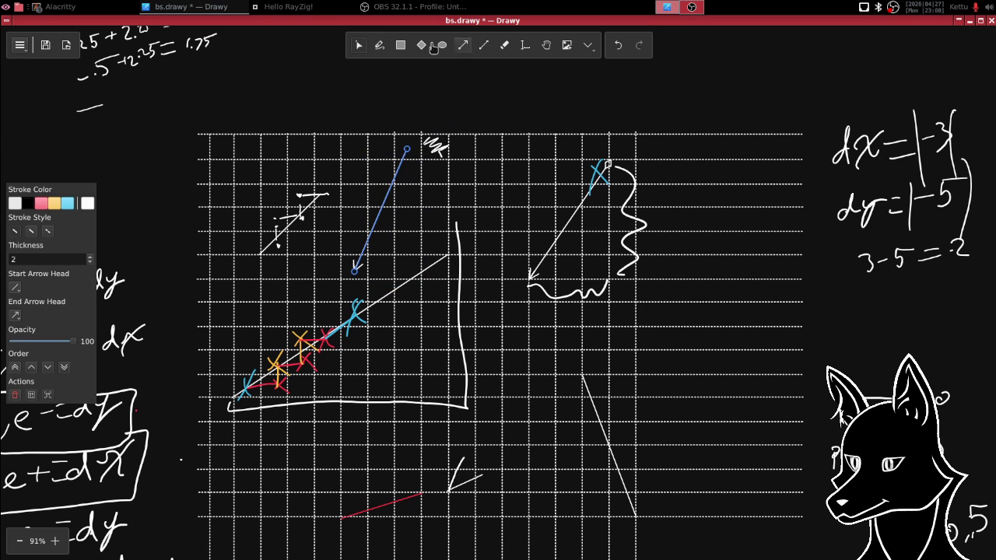
{"action": "left_click", "coordinate": [436, 146]}
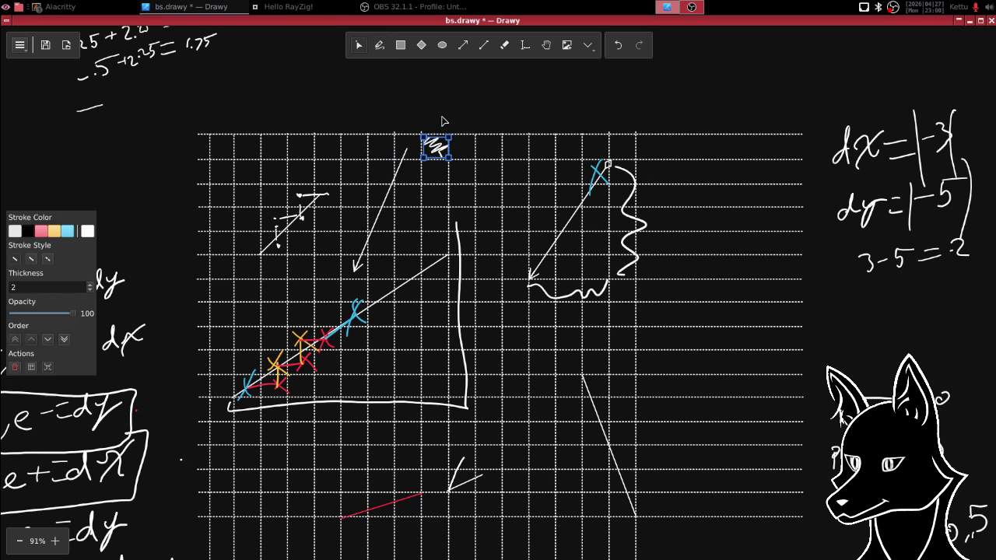
{"action": "key", "text": "Delete"}
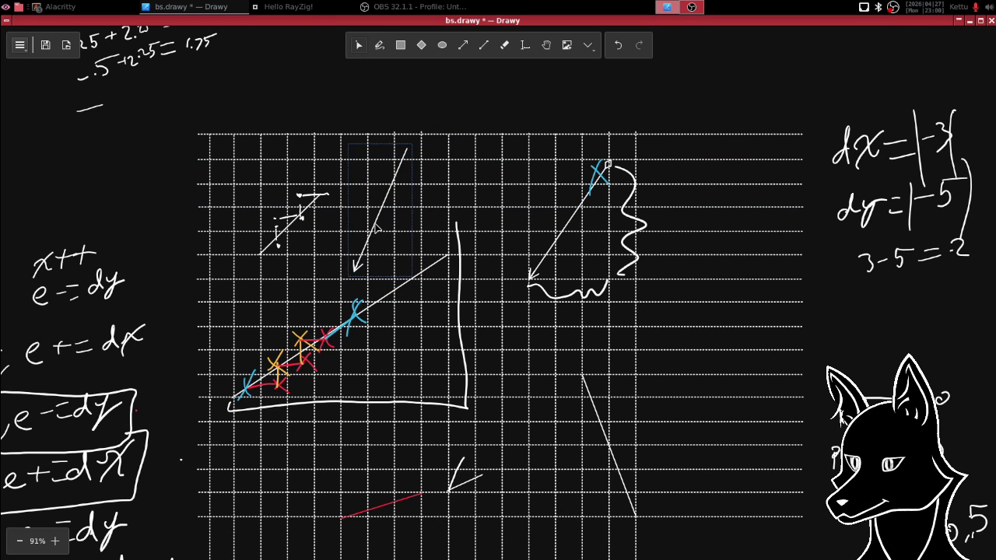
- Move the white arrow down into the lower-right of the grid beside the bracket
{"action": "left_click", "coordinate": [375, 227]}
{"action": "left_click_drag", "start_coordinate": [380, 259], "coordinate": [506, 420]}
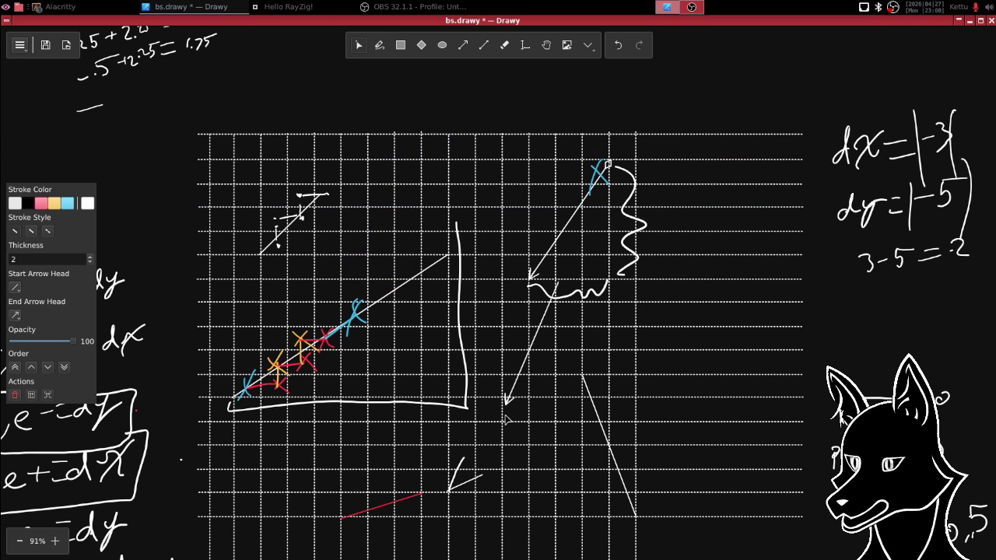
{"action": "left_click_drag", "start_coordinate": [505, 420], "coordinate": [505, 446]}
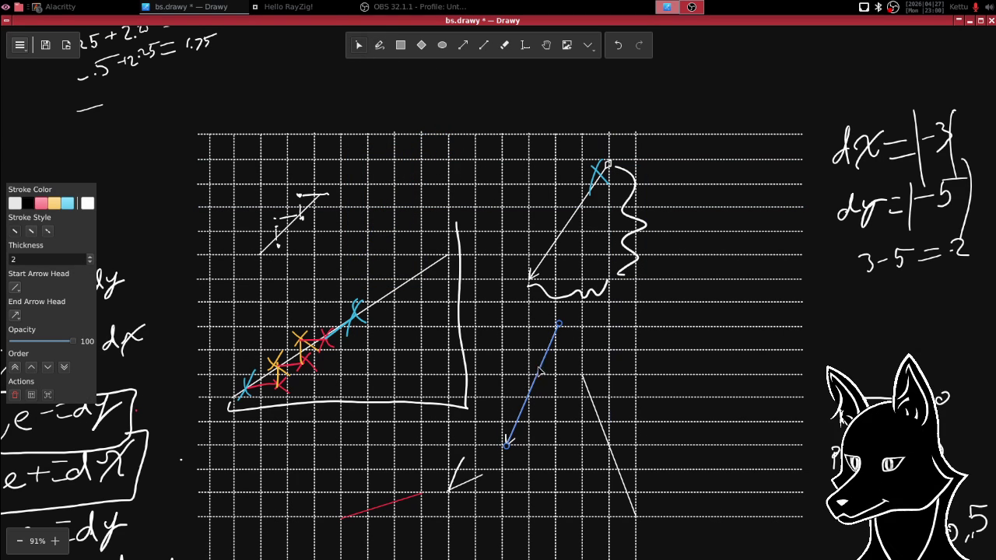
{"action": "left_click_drag", "start_coordinate": [539, 372], "coordinate": [552, 359]}
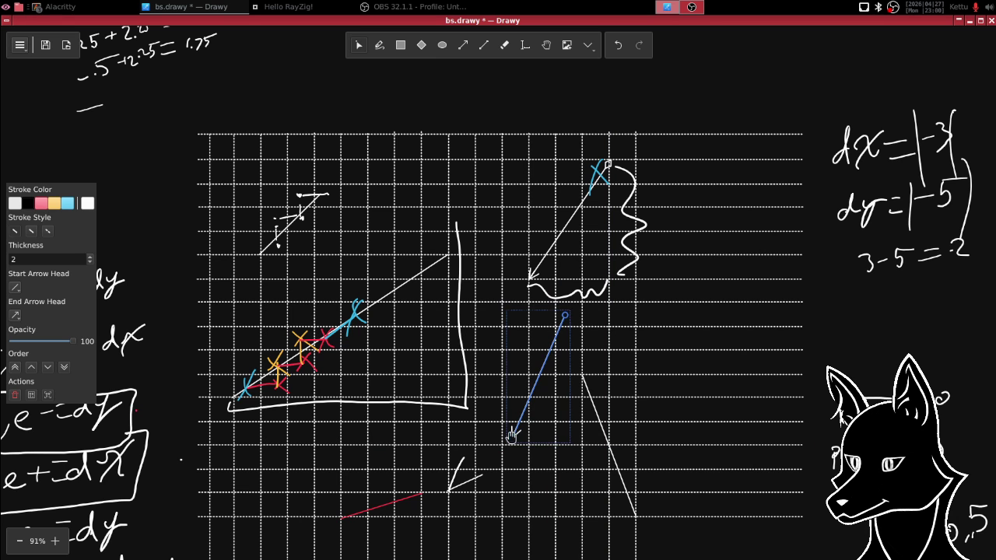
{"action": "mouse_move", "coordinate": [511, 436]}
{"action": "left_mouse_down"}
{"action": "mouse_move", "coordinate": [590, 263]}
{"action": "mouse_move", "coordinate": [518, 397]}
{"action": "mouse_move", "coordinate": [508, 397]}
{"action": "mouse_move", "coordinate": [519, 399]}
{"action": "left_mouse_up"}
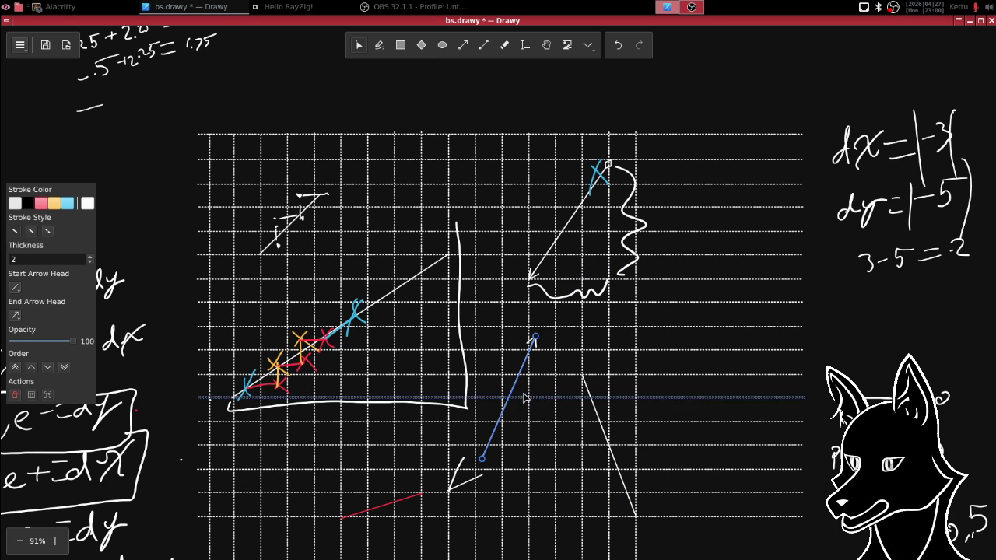
- Deselect, then nudge the up-right arrow in the lower grid slightly right and down
{"action": "left_click", "coordinate": [545, 372]}
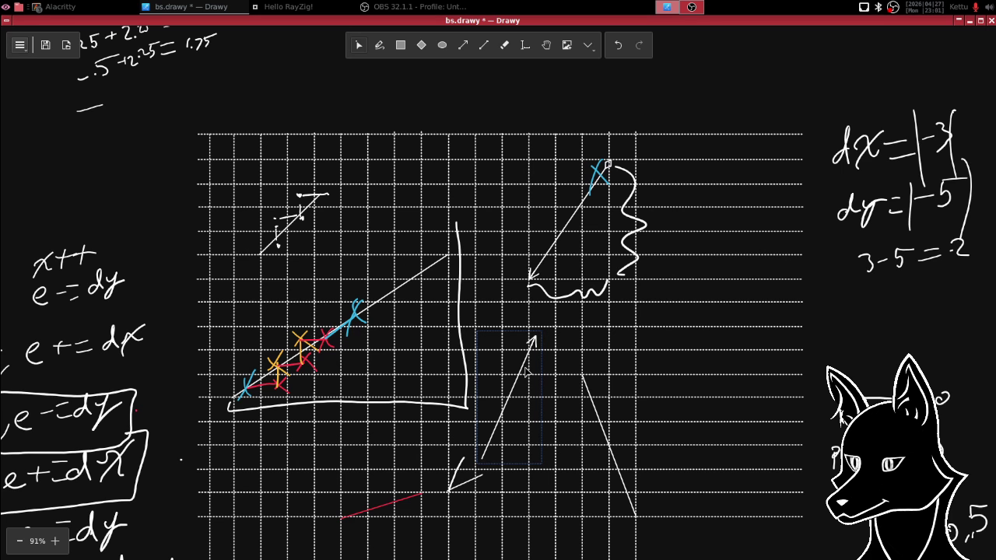
{"action": "left_click", "coordinate": [345, 222]}
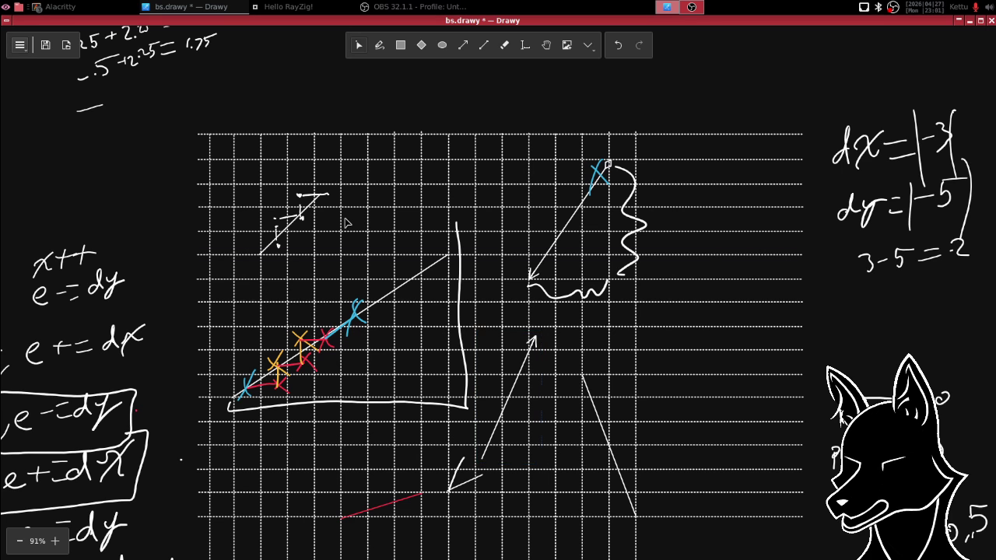
{"action": "left_click", "coordinate": [518, 389]}
{"action": "mouse_move", "coordinate": [518, 389]}
{"action": "left_mouse_down"}
{"action": "mouse_move", "coordinate": [527, 398]}
{"action": "mouse_move", "coordinate": [515, 393]}
{"action": "left_mouse_up"}
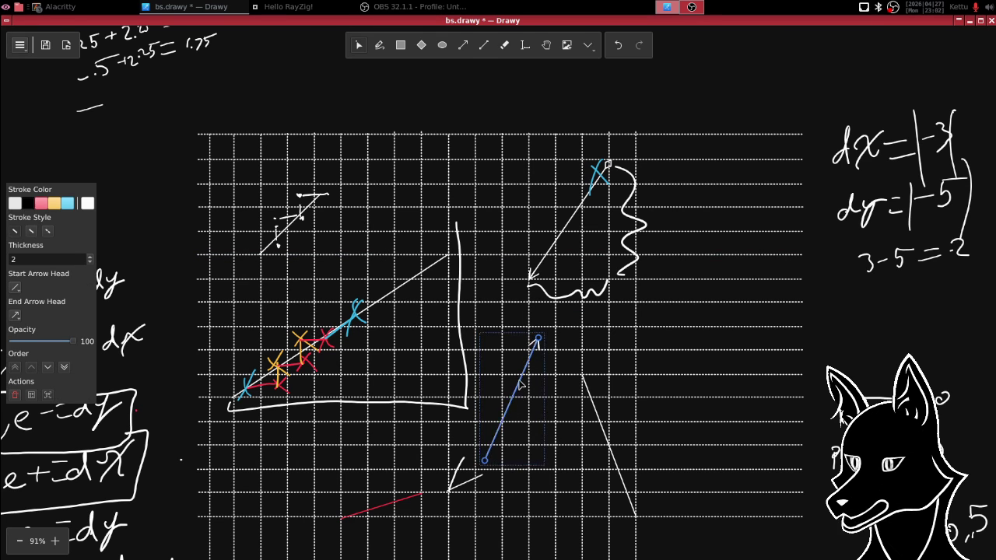
{"action": "scroll", "coordinate": [467, 249], "scroll_direction": "down", "scroll_amount": 5}
- Raise the arrow slightly and draw a long brace below it with an i at its foot
{"action": "left_click_drag", "start_coordinate": [466, 226], "coordinate": [471, 201]}
{"action": "left_click", "coordinate": [380, 45]}
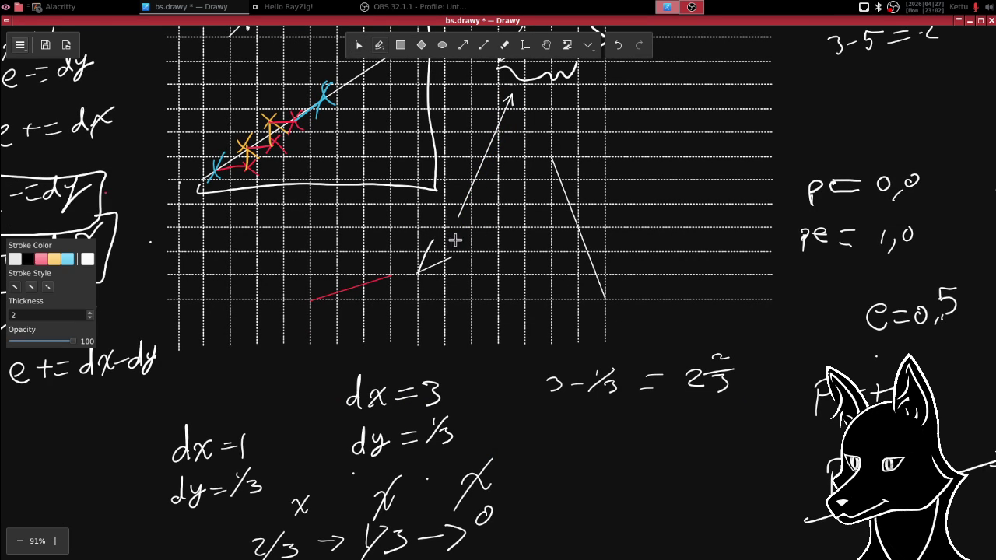
{"action": "mouse_move", "coordinate": [458, 226]}
{"action": "left_mouse_down"}
{"action": "mouse_move", "coordinate": [467, 247]}
{"action": "mouse_move", "coordinate": [470, 227]}
{"action": "mouse_move", "coordinate": [470, 374]}
{"action": "mouse_move", "coordinate": [504, 396]}
{"action": "left_mouse_up"}
{"action": "left_click", "coordinate": [483, 371]}
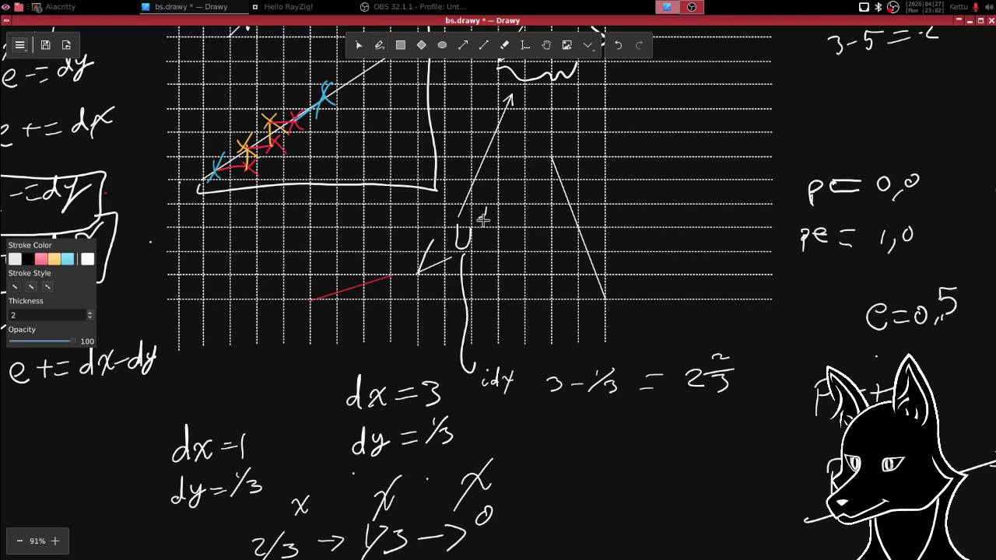
- Draw a second tall brace beside the first and label it idy
{"action": "mouse_move", "coordinate": [478, 187]}
{"action": "left_mouse_down"}
{"action": "mouse_move", "coordinate": [506, 356]}
{"action": "mouse_move", "coordinate": [549, 427]}
{"action": "left_mouse_up"}
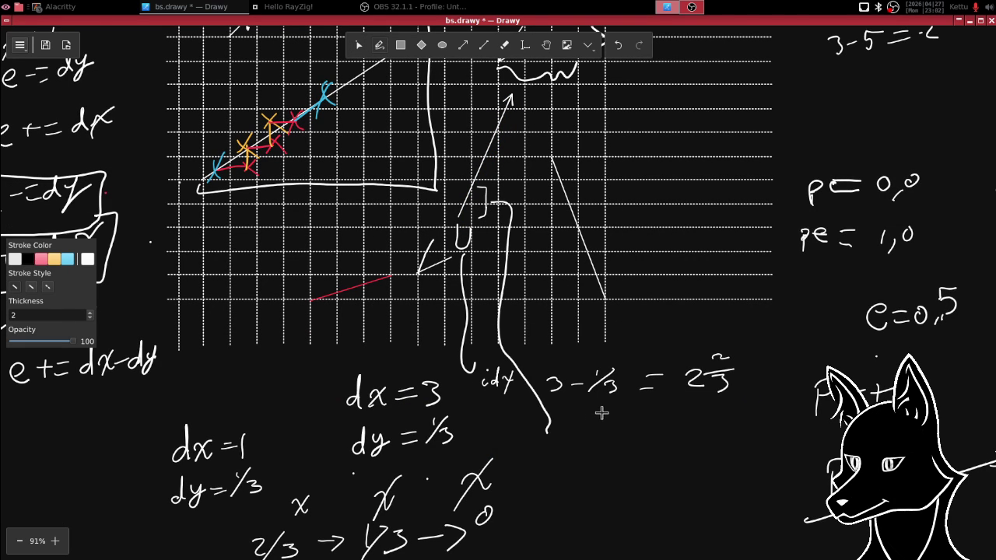
{"action": "left_click", "coordinate": [568, 426]}
{"action": "left_click_drag", "start_coordinate": [569, 430], "coordinate": [585, 444]}
{"action": "left_click_drag", "start_coordinate": [589, 434], "coordinate": [584, 451]}
{"action": "left_click_drag", "start_coordinate": [482, 219], "coordinate": [477, 216]}
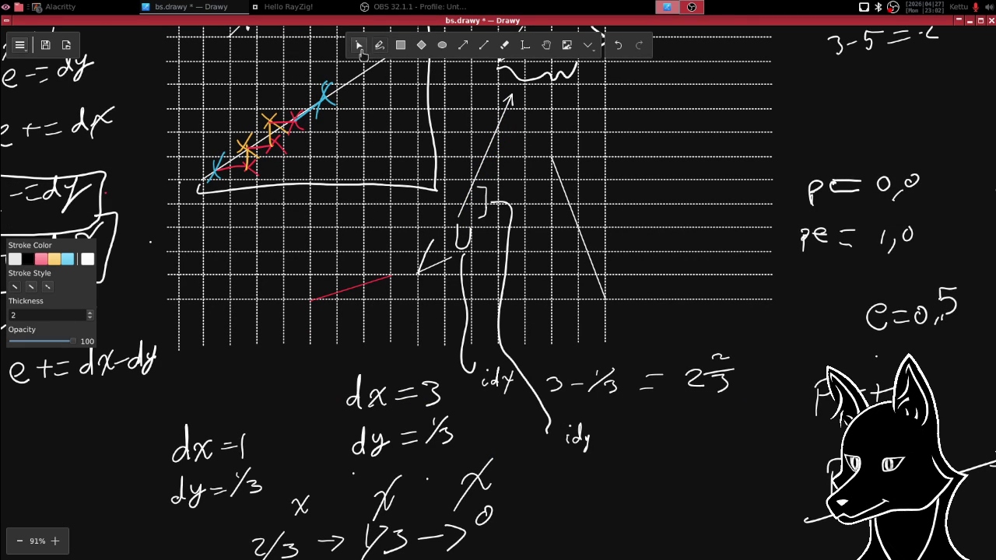
- Select and delete the small stray bracket stroke at the top of the braces
{"action": "left_click", "coordinate": [360, 49]}
{"action": "left_click", "coordinate": [482, 169]}
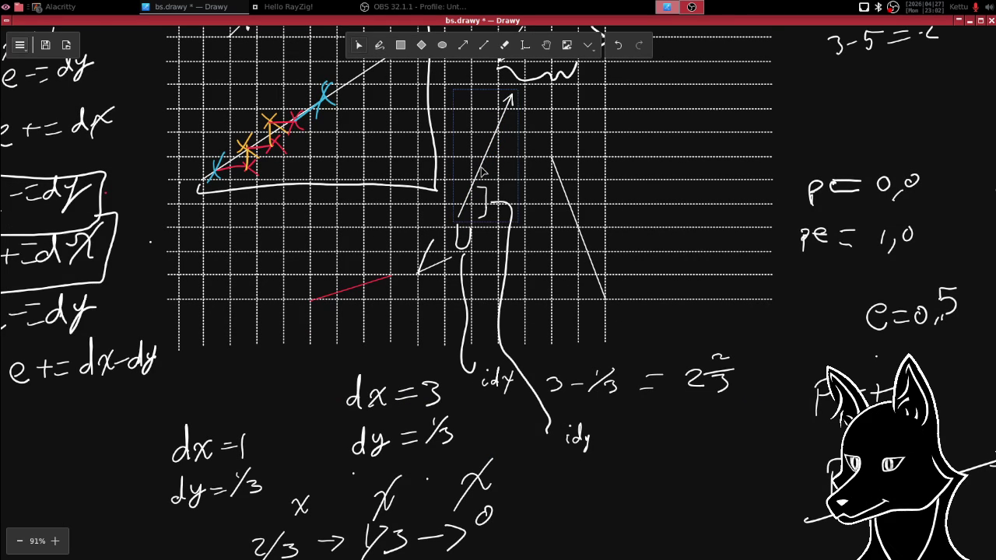
{"action": "left_click", "coordinate": [483, 195]}
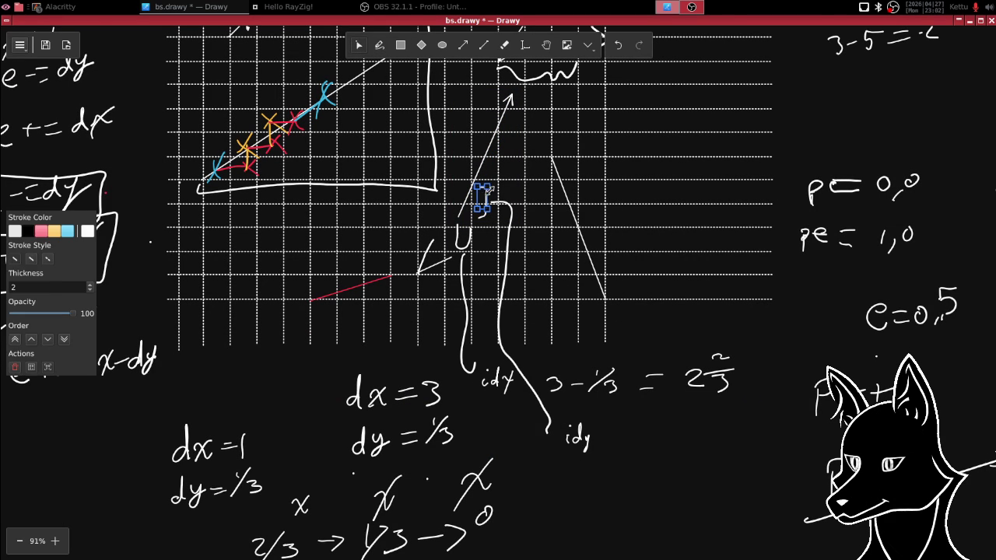
{"action": "left_click_drag", "start_coordinate": [482, 196], "coordinate": [482, 213]}
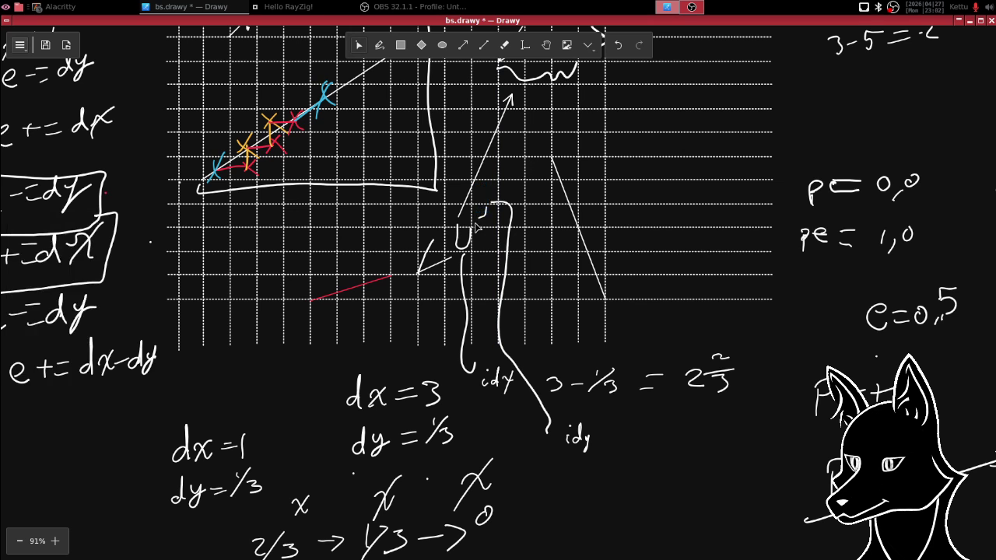
{"action": "key", "text": "Delete"}
{"action": "left_click", "coordinate": [379, 45]}
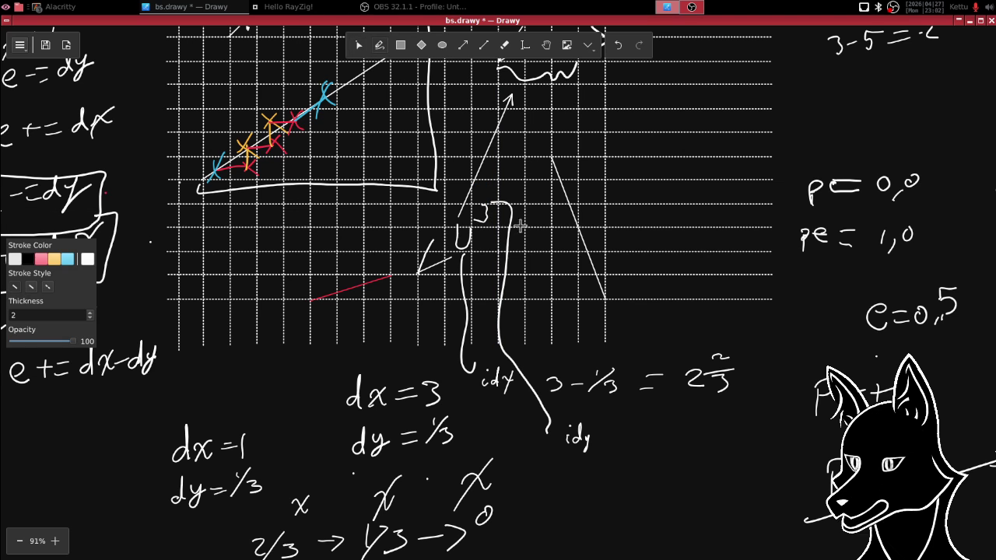
{"action": "left_click", "coordinate": [357, 47]}
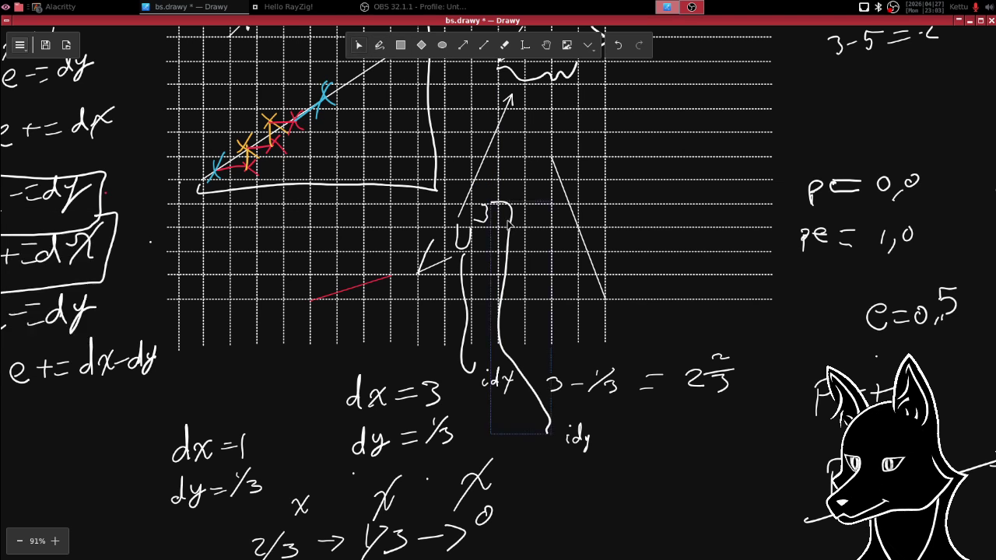
- Shift the tall idy brace slightly down and move the diagonal arrow's tail to the brace top
{"action": "left_click", "coordinate": [512, 226]}
{"action": "left_click_drag", "start_coordinate": [512, 226], "coordinate": [518, 242]}
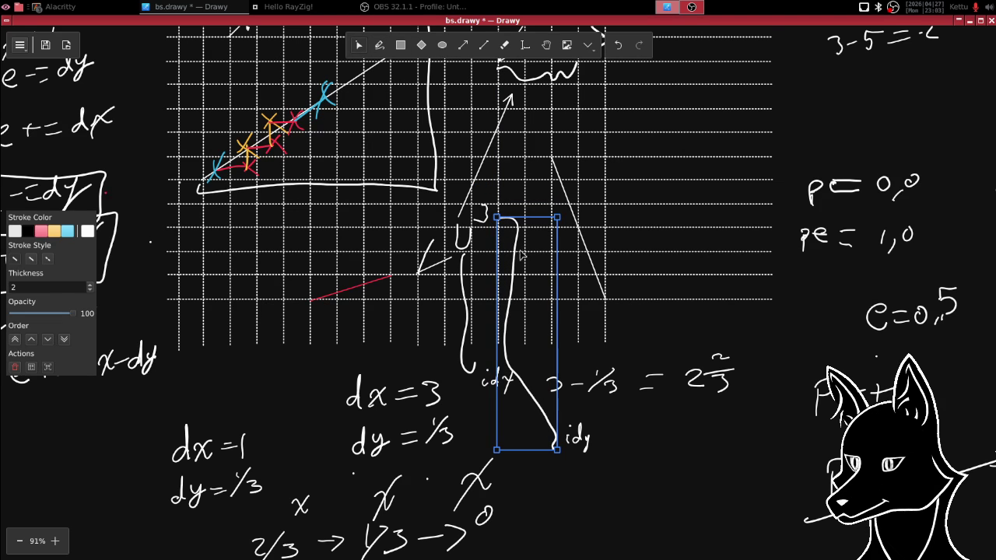
{"action": "left_click", "coordinate": [435, 362]}
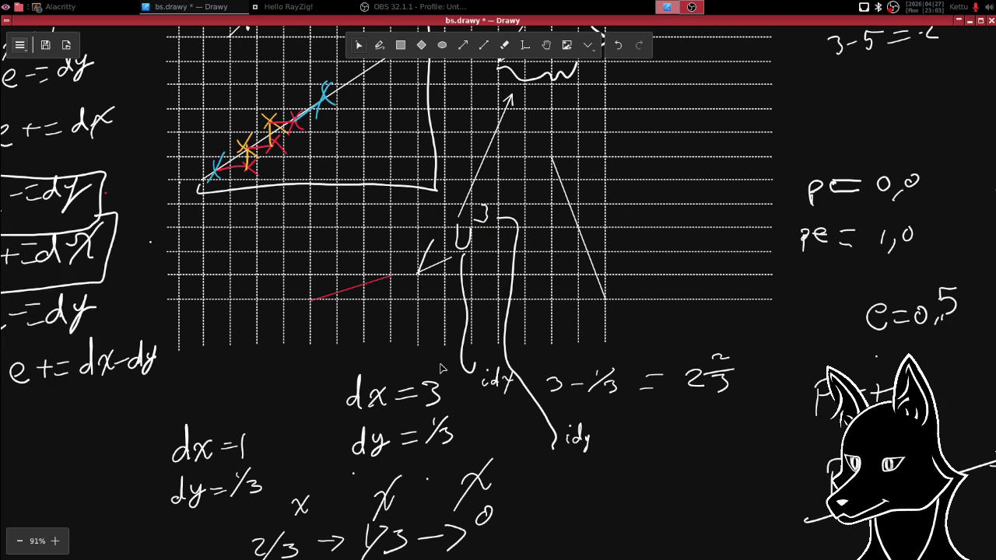
{"action": "left_click_drag", "start_coordinate": [480, 176], "coordinate": [465, 185]}
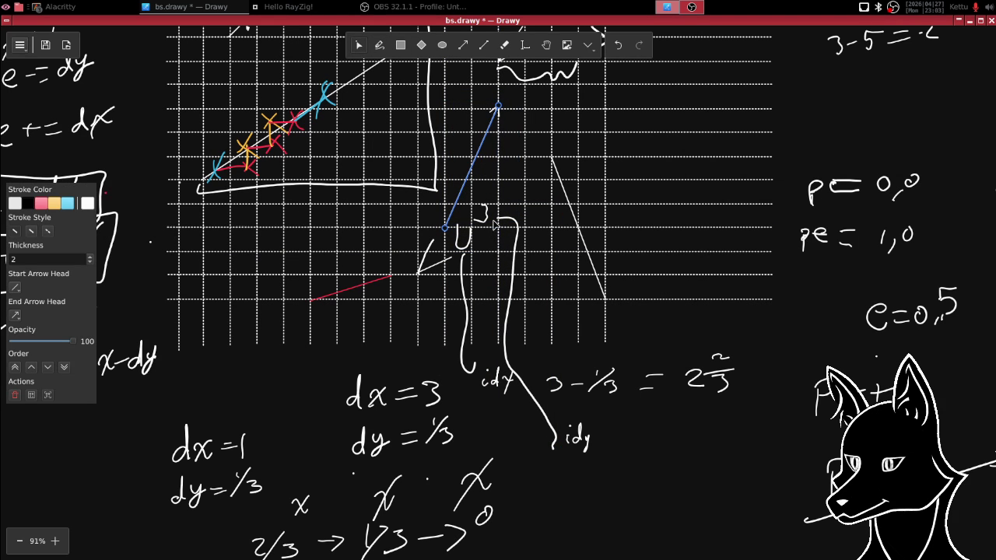
{"action": "mouse_move", "coordinate": [462, 196]}
{"action": "left_mouse_down"}
{"action": "mouse_move", "coordinate": [475, 187]}
{"action": "mouse_move", "coordinate": [457, 220]}
{"action": "left_mouse_up"}
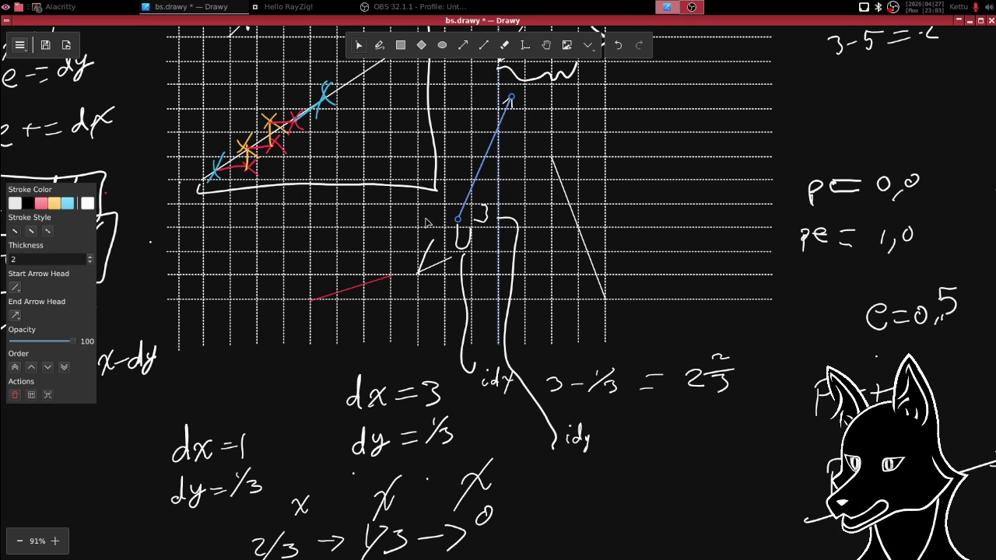
- Handwrite idx = in the empty space below the dx and dy notes
{"action": "left_click", "coordinate": [379, 45]}
{"action": "scroll", "coordinate": [405, 278], "scroll_direction": "down", "scroll_amount": 5}
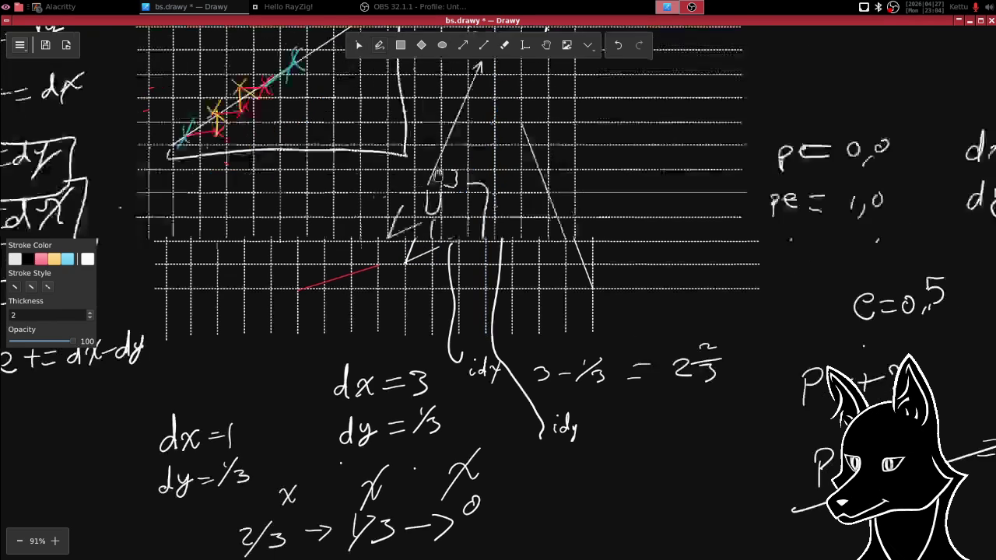
{"action": "scroll", "coordinate": [406, 277], "scroll_direction": "right", "scroll_amount": 5}
{"action": "mouse_move", "coordinate": [381, 374]}
{"action": "left_mouse_down"}
{"action": "mouse_move", "coordinate": [379, 395]}
{"action": "mouse_move", "coordinate": [427, 395]}
{"action": "mouse_move", "coordinate": [459, 374]}
{"action": "left_mouse_up"}
{"action": "left_click_drag", "start_coordinate": [439, 391], "coordinate": [459, 388]}
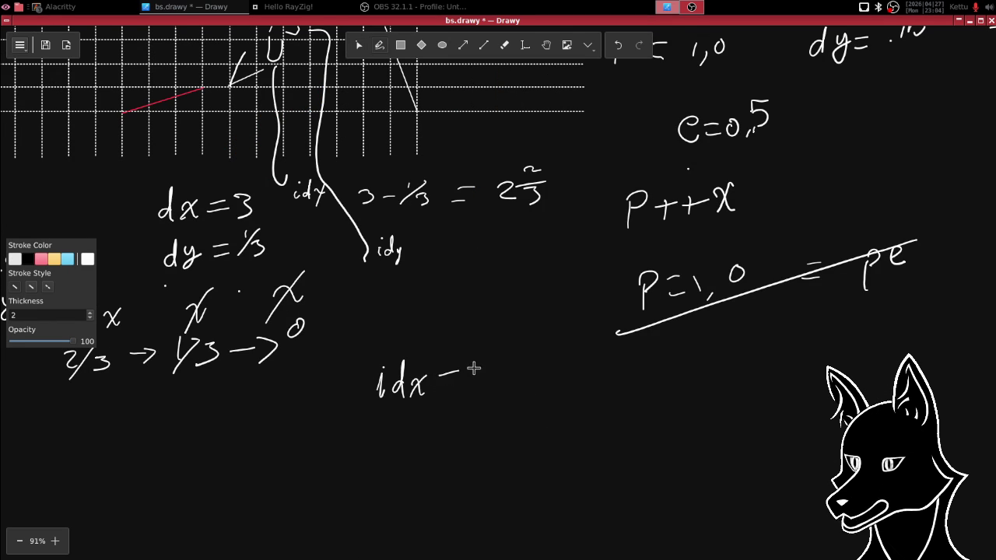
- Start handwriting the idx formula's right-hand expression, s.x + dx
{"action": "scroll", "coordinate": [467, 358], "scroll_direction": "up", "scroll_amount": 2}
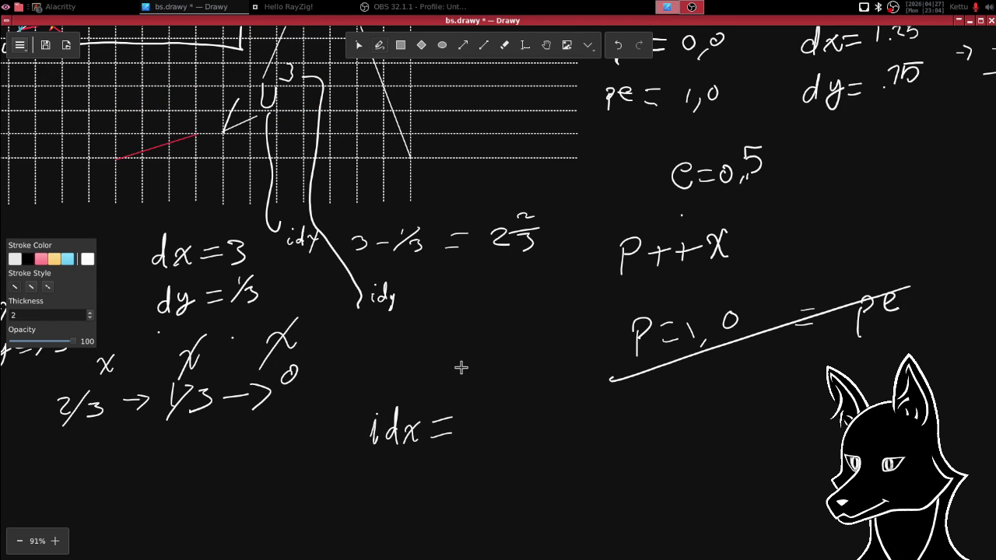
{"action": "scroll", "coordinate": [456, 351], "scroll_direction": "down", "scroll_amount": 1}
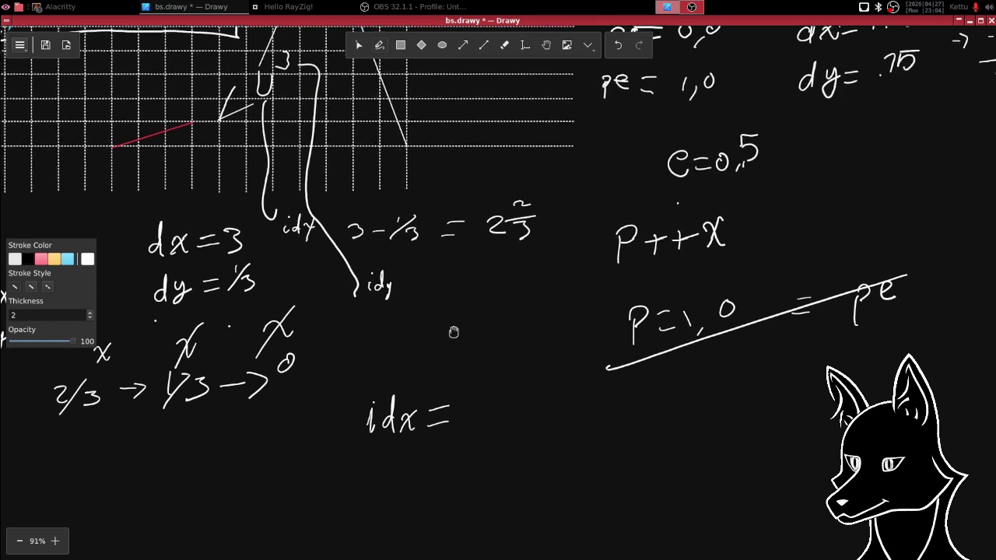
{"action": "scroll", "coordinate": [452, 344], "scroll_direction": "down", "scroll_amount": 1}
{"action": "scroll", "coordinate": [448, 341], "scroll_direction": "down", "scroll_amount": 1}
{"action": "scroll", "coordinate": [439, 337], "scroll_direction": "down", "scroll_amount": 1}
{"action": "scroll", "coordinate": [437, 336], "scroll_direction": "up", "scroll_amount": 1}
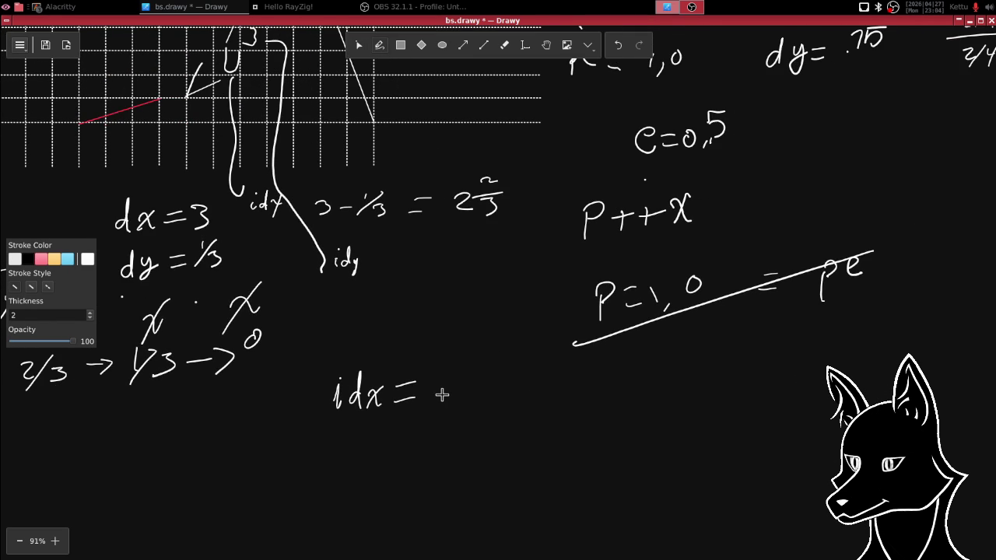
{"action": "scroll", "coordinate": [440, 361], "scroll_direction": "up", "scroll_amount": 2}
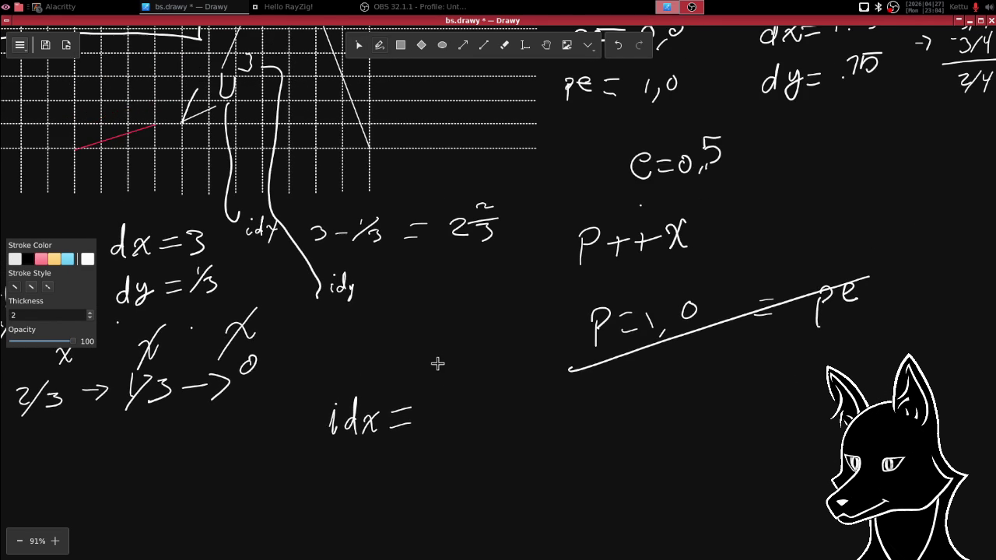
{"action": "scroll", "coordinate": [433, 354], "scroll_direction": "down", "scroll_amount": 1}
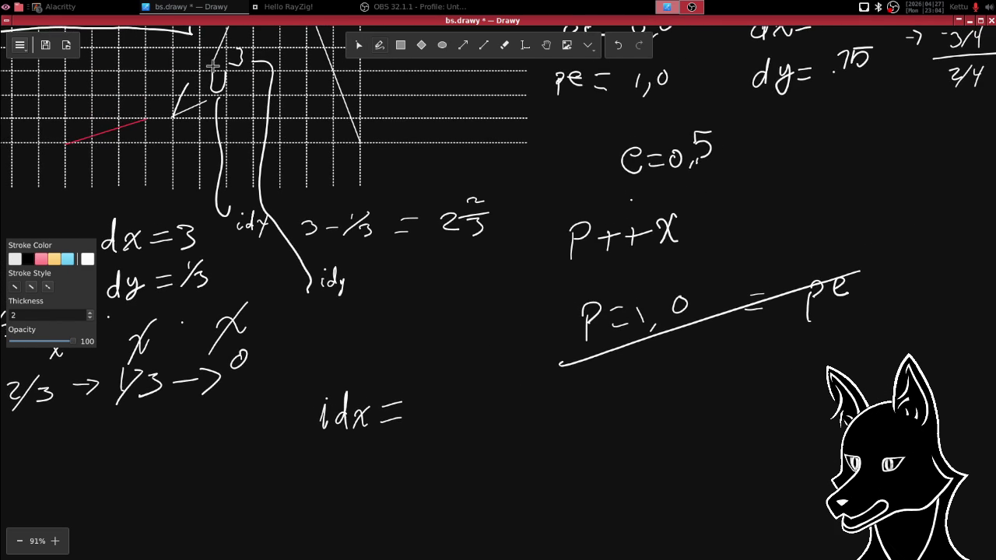
{"action": "scroll", "coordinate": [375, 395], "scroll_direction": "right", "scroll_amount": 3}
{"action": "scroll", "coordinate": [375, 395], "scroll_direction": "down", "scroll_amount": 2}
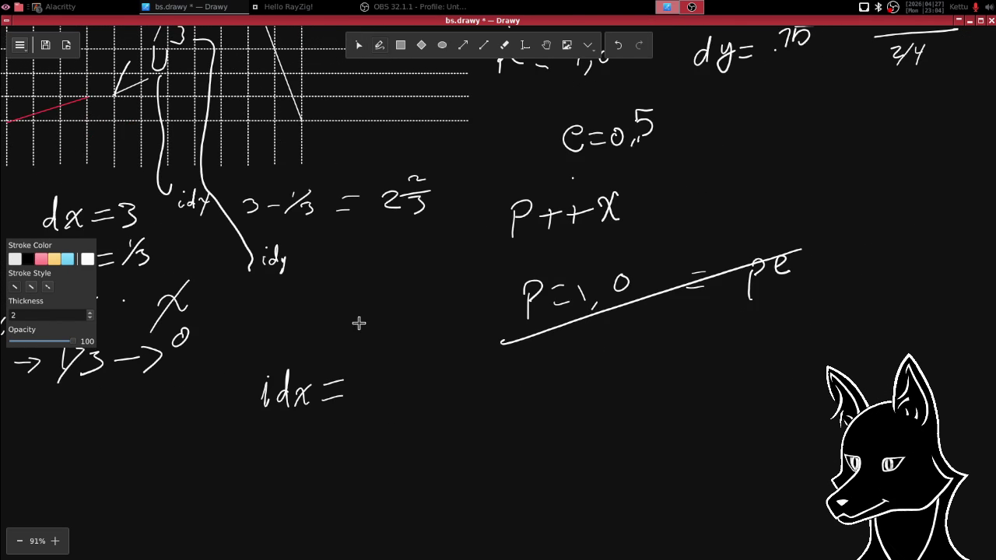
{"action": "scroll", "coordinate": [400, 382], "scroll_direction": "up", "scroll_amount": 1}
{"action": "scroll", "coordinate": [385, 338], "scroll_direction": "down", "scroll_amount": 1}
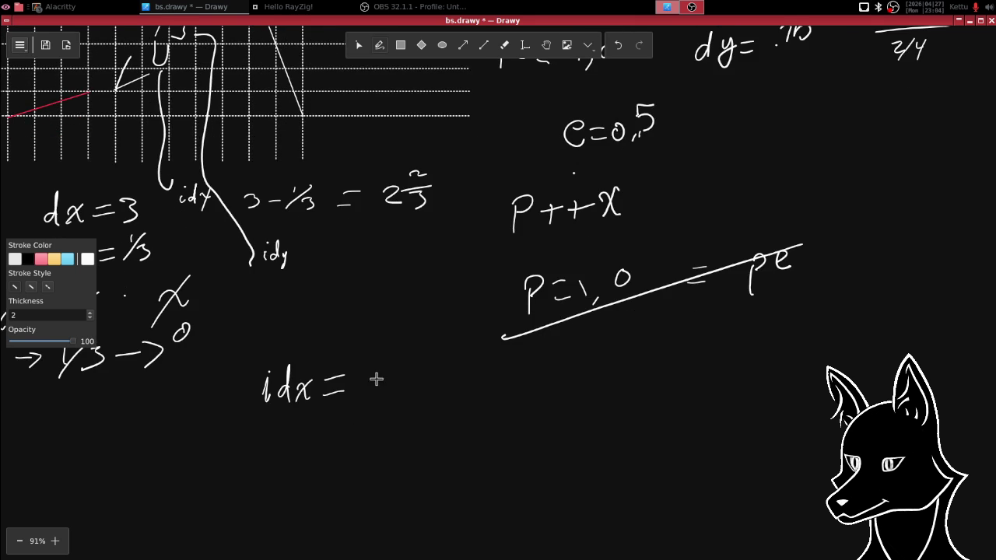
{"action": "scroll", "coordinate": [377, 378], "scroll_direction": "up", "scroll_amount": 1}
{"action": "scroll", "coordinate": [378, 382], "scroll_direction": "down", "scroll_amount": 1}
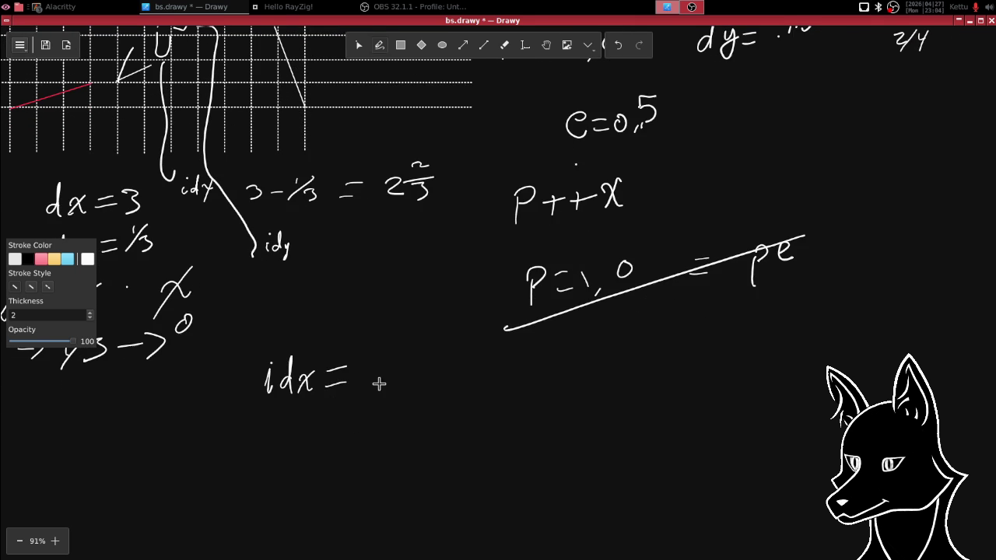
{"action": "scroll", "coordinate": [381, 387], "scroll_direction": "up", "scroll_amount": 2}
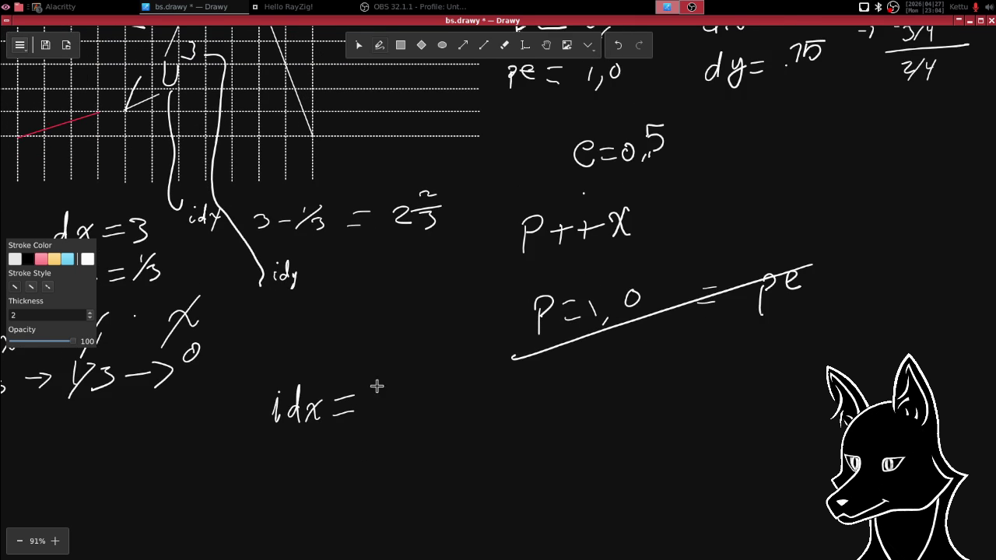
{"action": "scroll", "coordinate": [387, 374], "scroll_direction": "down", "scroll_amount": 2}
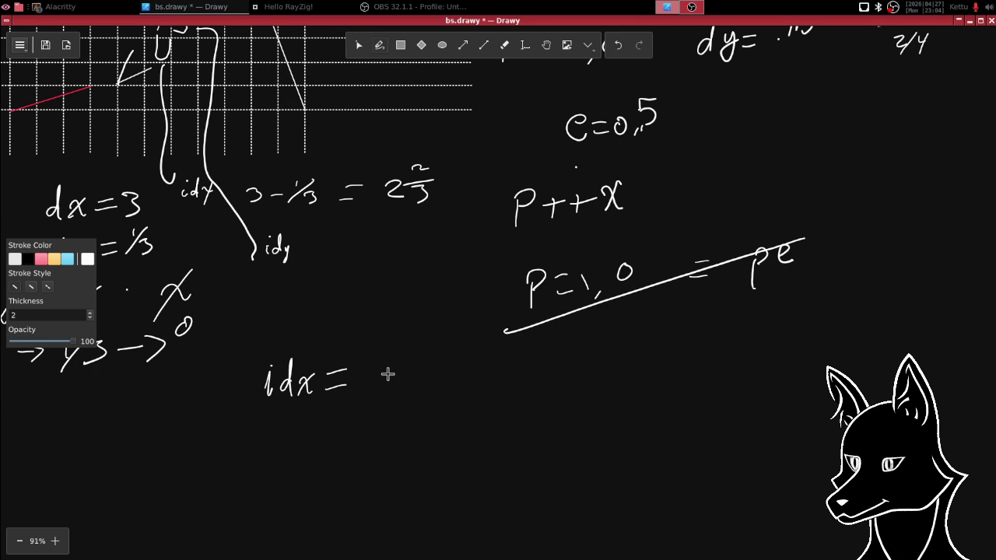
{"action": "left_click_drag", "start_coordinate": [383, 377], "coordinate": [381, 382]}
{"action": "mouse_move", "coordinate": [392, 374]}
{"action": "left_mouse_down"}
{"action": "mouse_move", "coordinate": [427, 371]}
{"action": "mouse_move", "coordinate": [426, 381]}
{"action": "mouse_move", "coordinate": [402, 389]}
{"action": "mouse_move", "coordinate": [440, 381]}
{"action": "left_mouse_up"}
- Add an x and enclose the idx expression in absolute-value bars
{"action": "left_click_drag", "start_coordinate": [445, 367], "coordinate": [431, 382]}
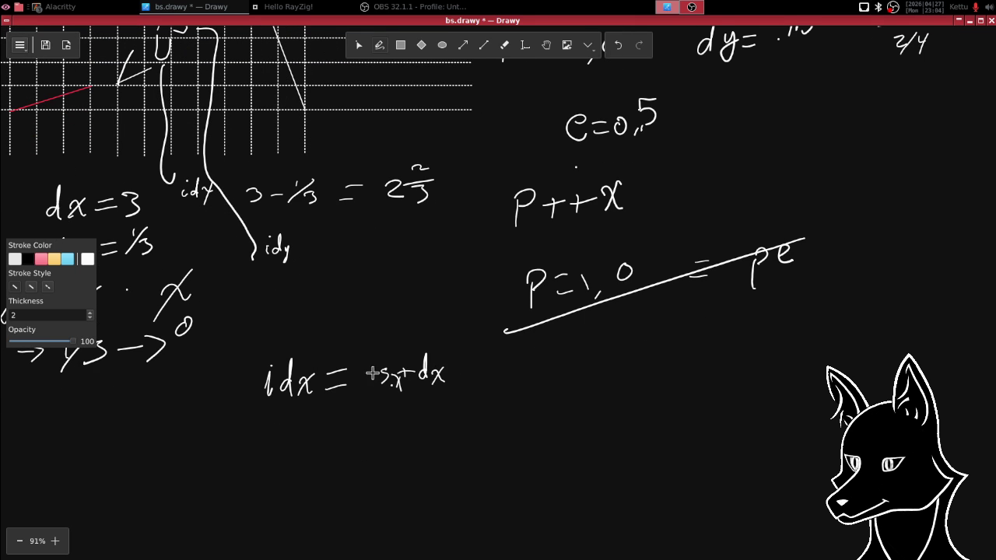
{"action": "left_click_drag", "start_coordinate": [377, 330], "coordinate": [383, 428]}
{"action": "left_click_drag", "start_coordinate": [453, 324], "coordinate": [453, 406]}
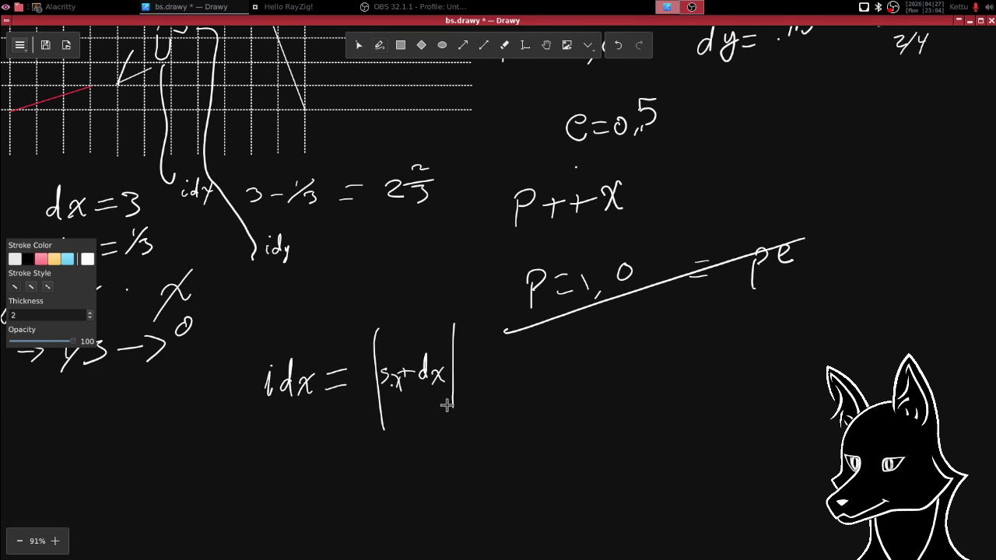
{"action": "scroll", "coordinate": [402, 294], "scroll_direction": "up", "scroll_amount": 3}
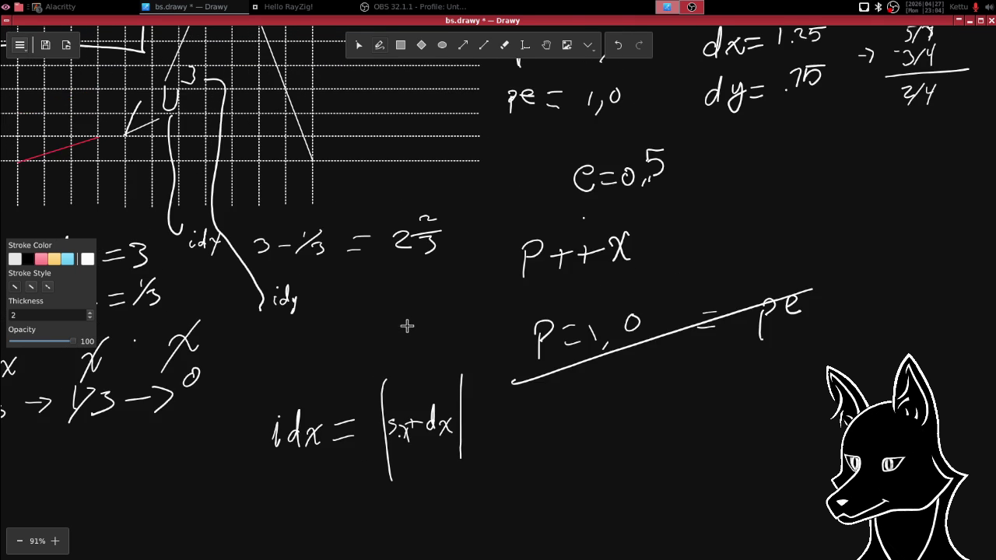
{"action": "scroll", "coordinate": [407, 325], "scroll_direction": "up", "scroll_amount": 1}
{"action": "scroll", "coordinate": [409, 346], "scroll_direction": "down", "scroll_amount": 3}
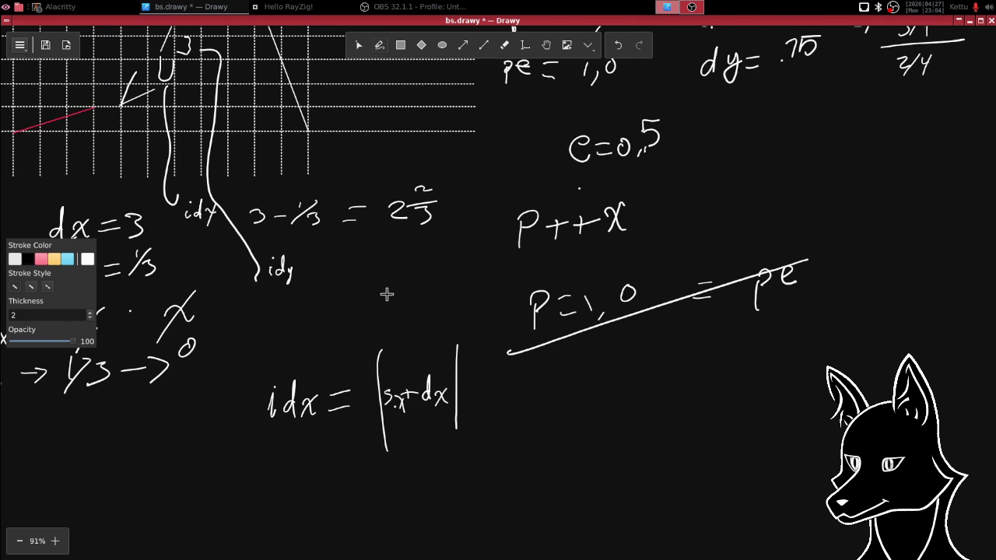
- Erase the plus and the x after d in the idx formula
{"action": "left_click", "coordinate": [504, 45]}
{"action": "left_click_drag", "start_coordinate": [412, 393], "coordinate": [406, 378]}
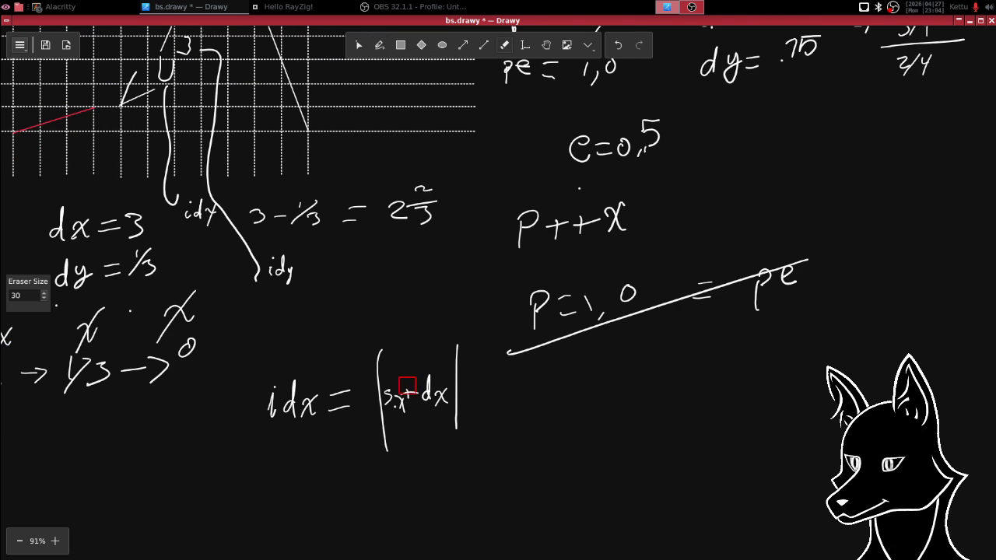
{"action": "left_click", "coordinate": [380, 45]}
{"action": "left_click", "coordinate": [443, 397]}
- Rewrite the d term and draw a minus, making it idx = |s.x − d.x|
{"action": "left_click", "coordinate": [380, 45]}
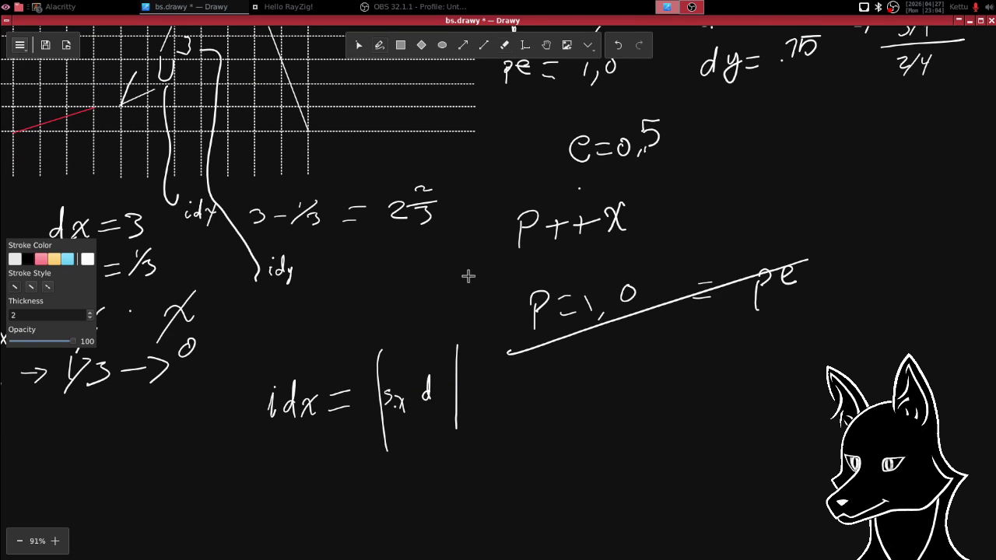
{"action": "left_click", "coordinate": [440, 406]}
{"action": "mouse_move", "coordinate": [426, 380]}
{"action": "left_mouse_down"}
{"action": "mouse_move", "coordinate": [426, 403]}
{"action": "mouse_move", "coordinate": [438, 400]}
{"action": "left_mouse_up"}
{"action": "left_click_drag", "start_coordinate": [424, 397], "coordinate": [412, 398]}
{"action": "scroll", "coordinate": [420, 300], "scroll_direction": "left", "scroll_amount": 1}
{"action": "scroll", "coordinate": [424, 295], "scroll_direction": "up", "scroll_amount": 1}
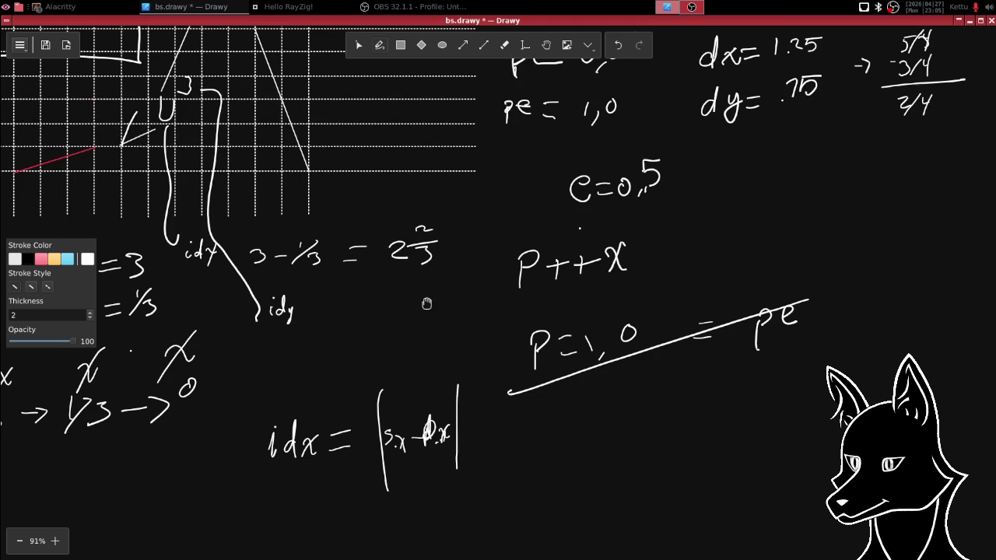
{"action": "scroll", "coordinate": [427, 305], "scroll_direction": "down", "scroll_amount": 1}
{"action": "scroll", "coordinate": [439, 265], "scroll_direction": "down", "scroll_amount": 1}
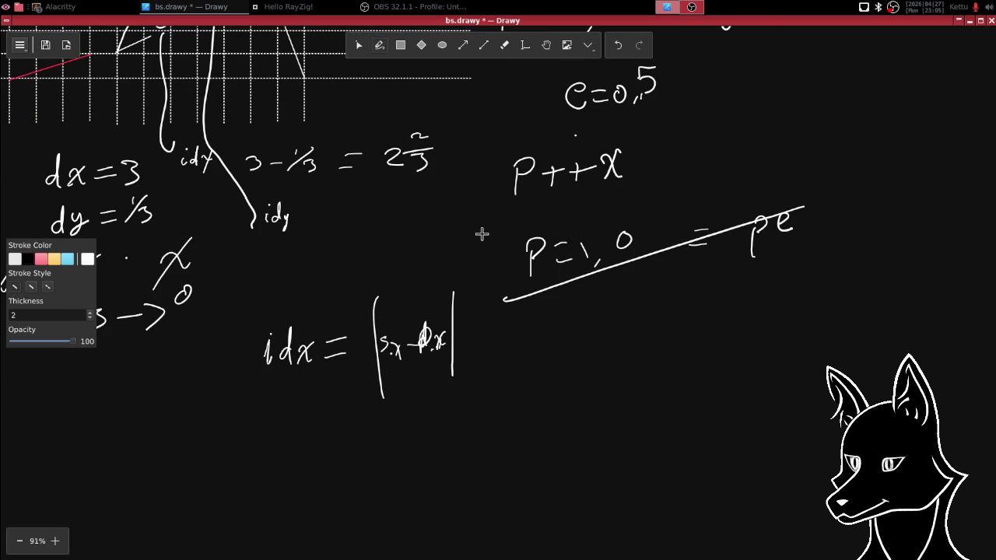
- Handwrite 'idx = abs' in free space below the earlier idx formula
{"action": "left_click_drag", "start_coordinate": [450, 300], "coordinate": [429, 197]}
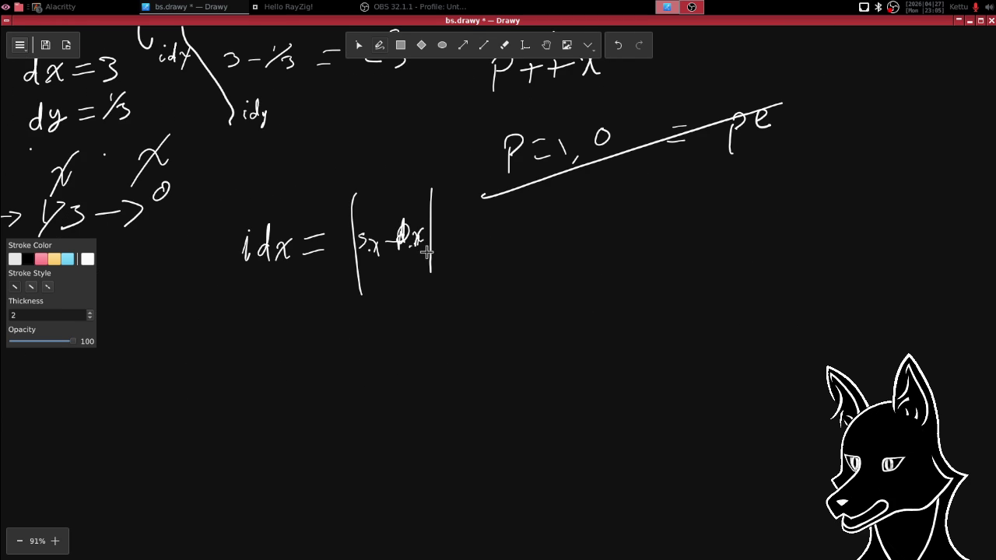
{"action": "mouse_move", "coordinate": [299, 379]}
{"action": "left_mouse_down"}
{"action": "mouse_move", "coordinate": [298, 404]}
{"action": "mouse_move", "coordinate": [327, 403]}
{"action": "left_mouse_up"}
{"action": "left_click", "coordinate": [298, 362]}
{"action": "mouse_move", "coordinate": [333, 364]}
{"action": "left_mouse_down"}
{"action": "mouse_move", "coordinate": [335, 400]}
{"action": "mouse_move", "coordinate": [351, 398]}
{"action": "left_mouse_up"}
{"action": "mouse_move", "coordinate": [351, 376]}
{"action": "left_mouse_down"}
{"action": "mouse_move", "coordinate": [339, 399]}
{"action": "mouse_move", "coordinate": [382, 376]}
{"action": "left_mouse_up"}
{"action": "mouse_move", "coordinate": [365, 389]}
{"action": "left_mouse_down"}
{"action": "mouse_move", "coordinate": [394, 387]}
{"action": "mouse_move", "coordinate": [407, 327]}
{"action": "left_mouse_up"}
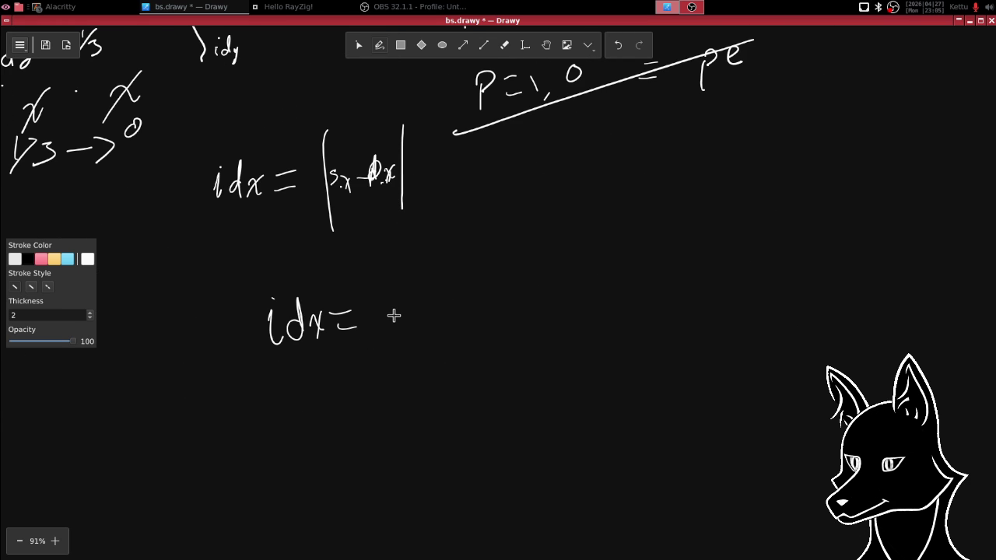
{"action": "mouse_move", "coordinate": [385, 306]}
{"action": "left_mouse_down"}
{"action": "mouse_move", "coordinate": [393, 320]}
{"action": "mouse_move", "coordinate": [421, 317]}
{"action": "left_mouse_up"}
{"action": "scroll", "coordinate": [506, 257], "scroll_direction": "right", "scroll_amount": 2}
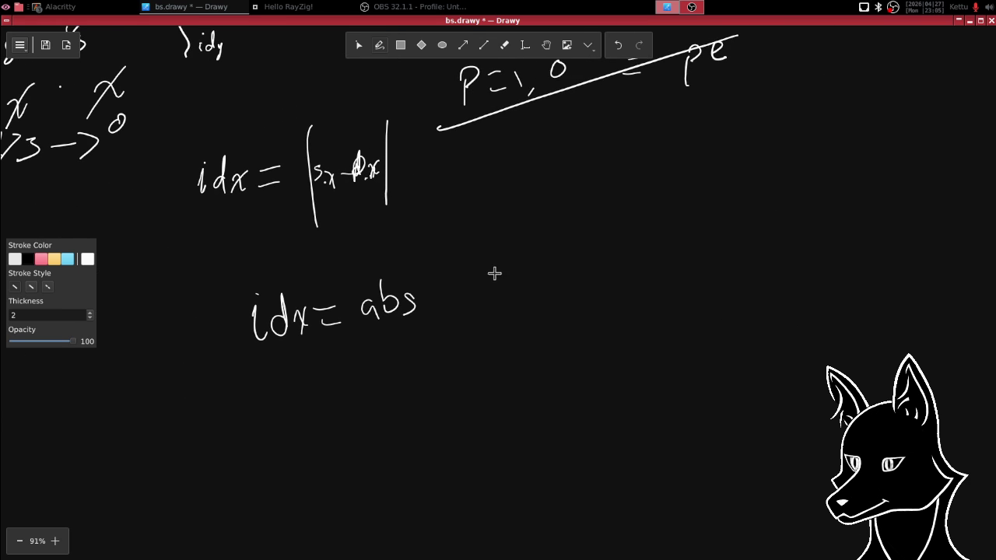
{"action": "scroll", "coordinate": [490, 272], "scroll_direction": "down", "scroll_amount": 2}
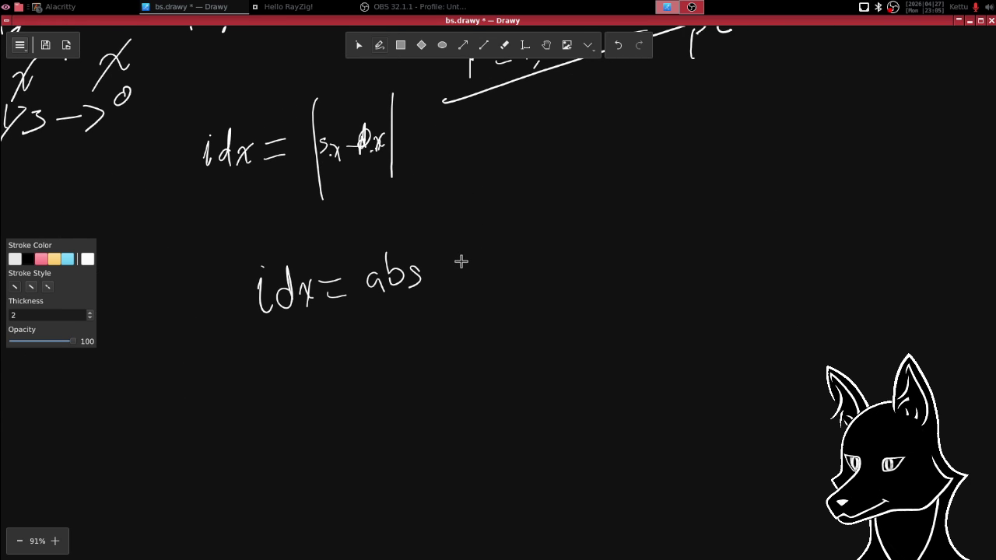
- Complete the first line with '(s.x - fract(p.x))'
{"action": "left_click_drag", "start_coordinate": [449, 233], "coordinate": [466, 304]}
{"action": "mouse_move", "coordinate": [463, 255]}
{"action": "left_mouse_down"}
{"action": "mouse_move", "coordinate": [454, 269]}
{"action": "mouse_move", "coordinate": [492, 252]}
{"action": "mouse_move", "coordinate": [493, 271]}
{"action": "mouse_move", "coordinate": [517, 261]}
{"action": "left_mouse_up"}
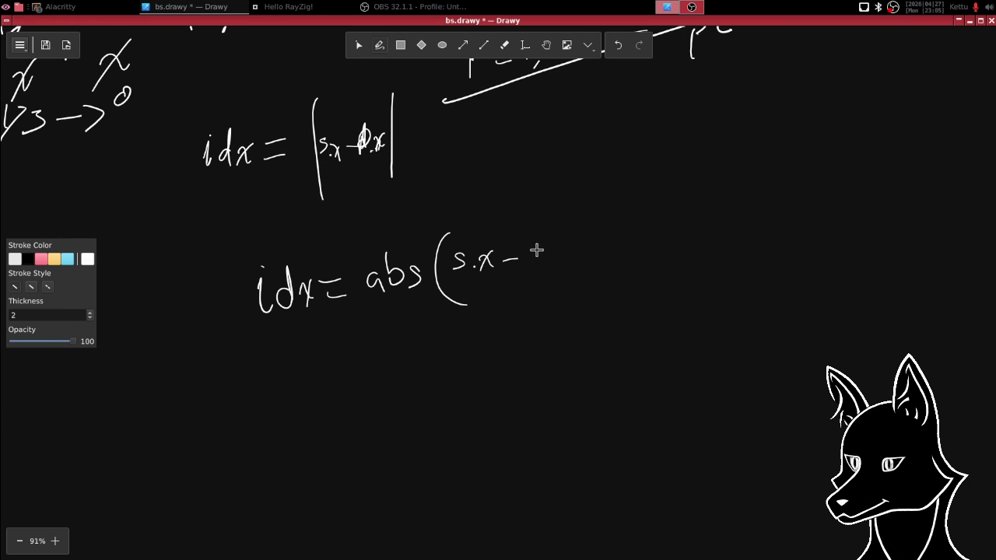
{"action": "left_click_drag", "start_coordinate": [536, 250], "coordinate": [540, 249]}
{"action": "mouse_move", "coordinate": [568, 249]}
{"action": "left_mouse_down"}
{"action": "mouse_move", "coordinate": [588, 259]}
{"action": "mouse_move", "coordinate": [625, 243]}
{"action": "mouse_move", "coordinate": [622, 263]}
{"action": "left_mouse_up"}
{"action": "mouse_move", "coordinate": [627, 241]}
{"action": "left_mouse_down"}
{"action": "mouse_move", "coordinate": [628, 262]}
{"action": "mouse_move", "coordinate": [669, 253]}
{"action": "left_mouse_up"}
{"action": "left_click", "coordinate": [642, 247]}
{"action": "mouse_move", "coordinate": [676, 218]}
{"action": "left_mouse_down"}
{"action": "mouse_move", "coordinate": [687, 221]}
{"action": "mouse_move", "coordinate": [673, 260]}
{"action": "left_mouse_up"}
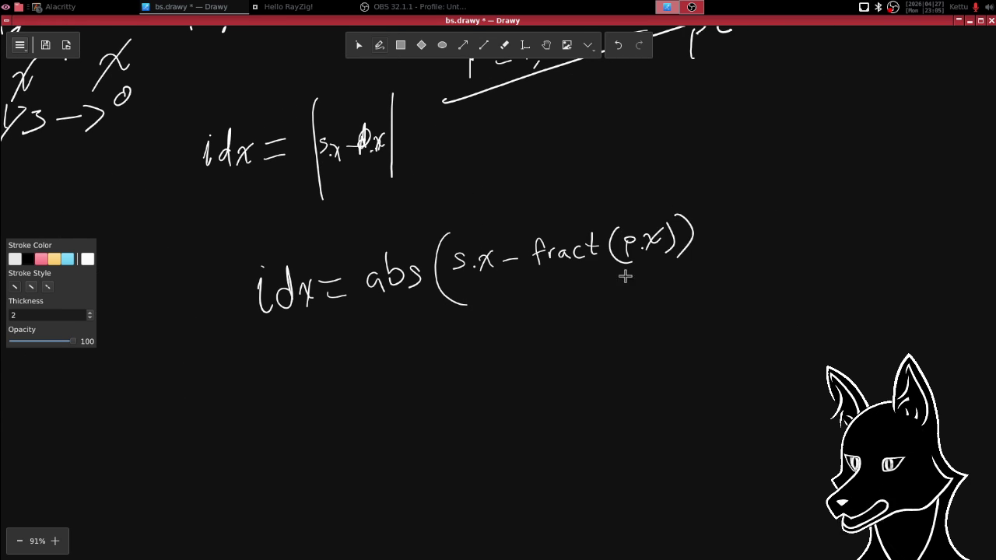
- Handwrite a second line beneath it: id = abs(s - fract(p))
{"action": "scroll", "coordinate": [625, 273], "scroll_direction": "down", "scroll_amount": 2}
{"action": "left_click", "coordinate": [265, 300]}
{"action": "mouse_move", "coordinate": [264, 314]}
{"action": "left_mouse_down"}
{"action": "mouse_move", "coordinate": [261, 330]}
{"action": "mouse_move", "coordinate": [286, 312]}
{"action": "mouse_move", "coordinate": [294, 331]}
{"action": "mouse_move", "coordinate": [333, 304]}
{"action": "mouse_move", "coordinate": [335, 319]}
{"action": "mouse_move", "coordinate": [372, 318]}
{"action": "left_mouse_up"}
{"action": "left_click_drag", "start_coordinate": [381, 282], "coordinate": [389, 309]}
{"action": "mouse_move", "coordinate": [414, 268]}
{"action": "left_mouse_down"}
{"action": "mouse_move", "coordinate": [401, 310]}
{"action": "mouse_move", "coordinate": [461, 305]}
{"action": "mouse_move", "coordinate": [489, 289]}
{"action": "mouse_move", "coordinate": [482, 313]}
{"action": "left_mouse_up"}
{"action": "left_click_drag", "start_coordinate": [476, 296], "coordinate": [498, 294]}
{"action": "mouse_move", "coordinate": [505, 310]}
{"action": "left_mouse_down"}
{"action": "mouse_move", "coordinate": [523, 289]}
{"action": "mouse_move", "coordinate": [548, 308]}
{"action": "left_mouse_up"}
{"action": "left_click_drag", "start_coordinate": [554, 266], "coordinate": [563, 301]}
{"action": "left_click_drag", "start_coordinate": [551, 284], "coordinate": [616, 297]}
{"action": "left_click_drag", "start_coordinate": [622, 259], "coordinate": [614, 317]}
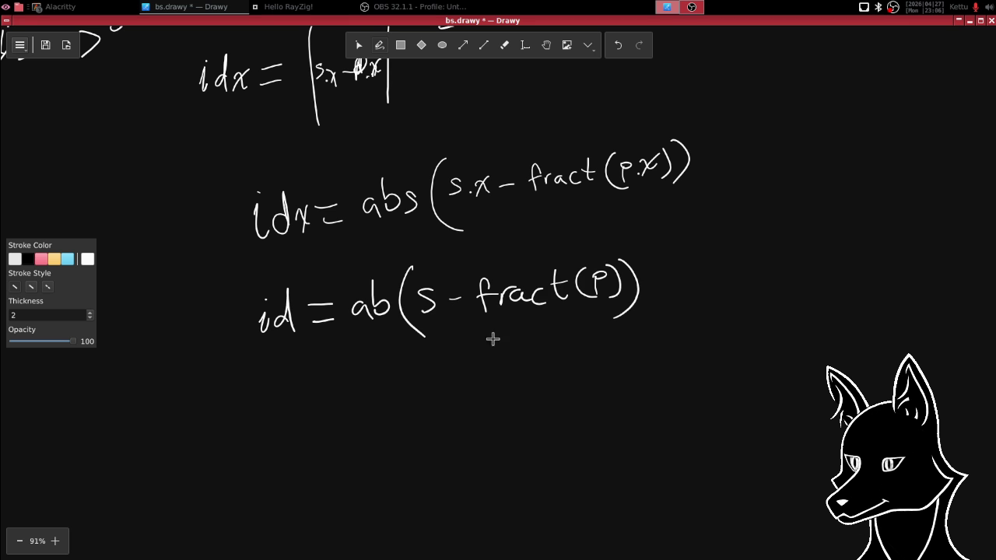
{"action": "left_click_drag", "start_coordinate": [401, 296], "coordinate": [396, 315]}
- In screen.frag.glsl, move the float err line to just below the ivec2 s line
{"action": "key", "text": "alt+Tab"}
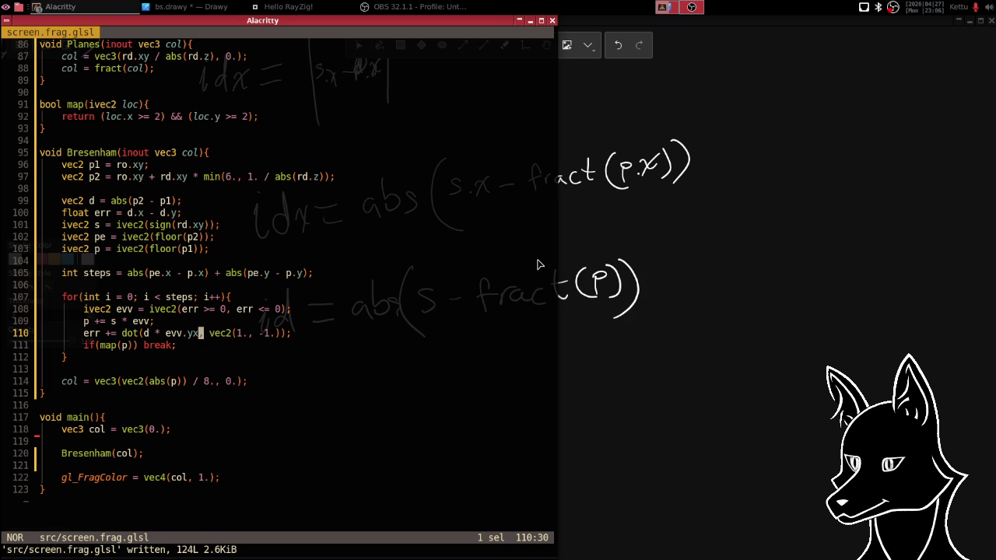
{"action": "key", "text": "super+Up"}
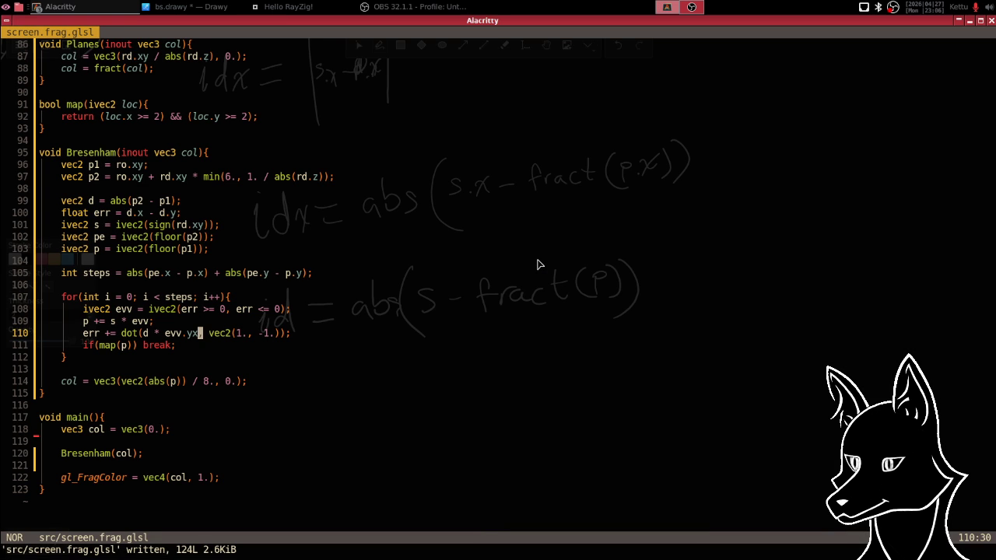
{"action": "key", "text": "k"}
{"action": "key", "text": "k"}
{"action": "key", "text": "k"}
{"action": "key", "text": "k"}
{"action": "key", "text": "k"}
{"action": "key", "text": "k"}
{"action": "key", "text": "k"}
{"action": "key", "text": "k"}
{"action": "key", "text": "k"}
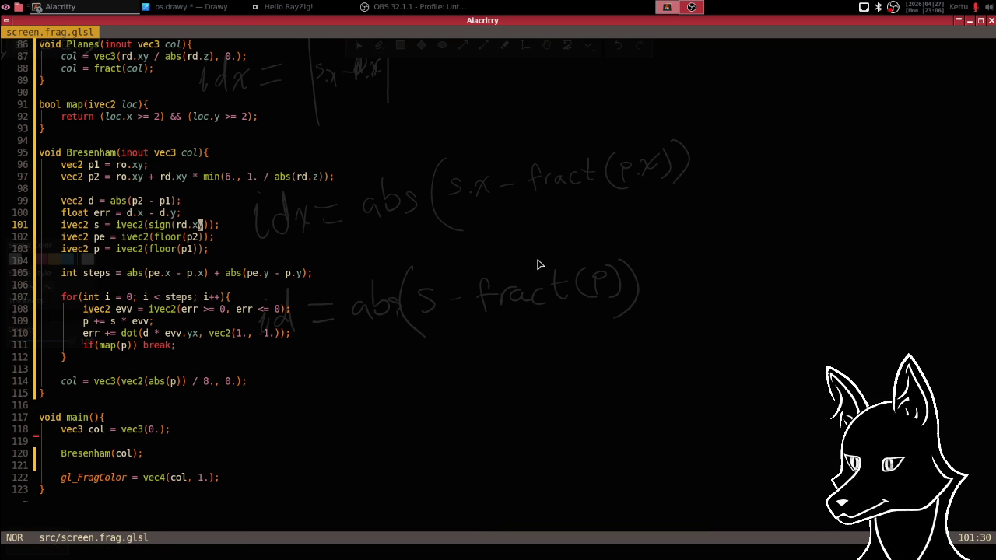
{"action": "key", "text": "k"}
{"action": "key", "text": "x"}
{"action": "key", "text": "d"}
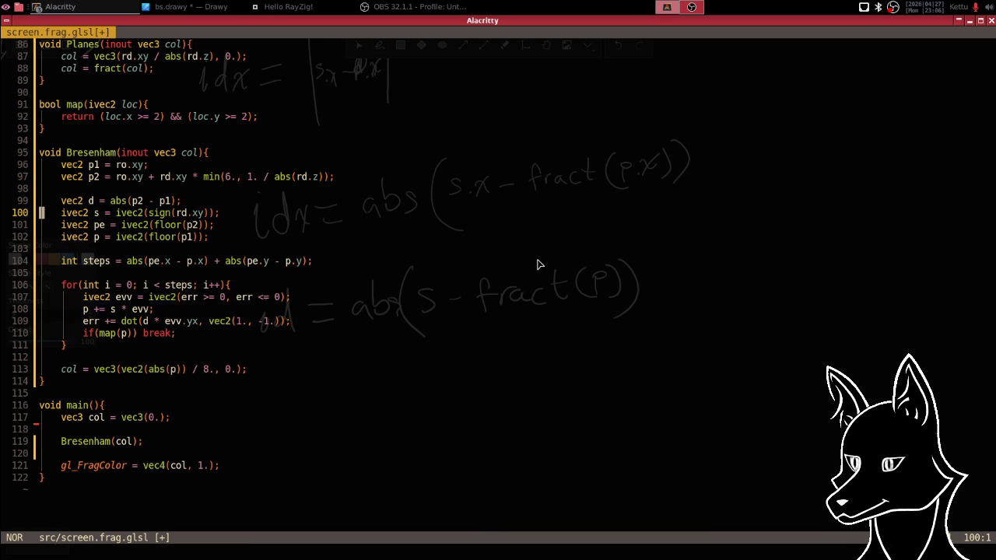
{"action": "key", "text": "End"}
{"action": "key", "text": "p"}
{"action": "key", "text": "k"}
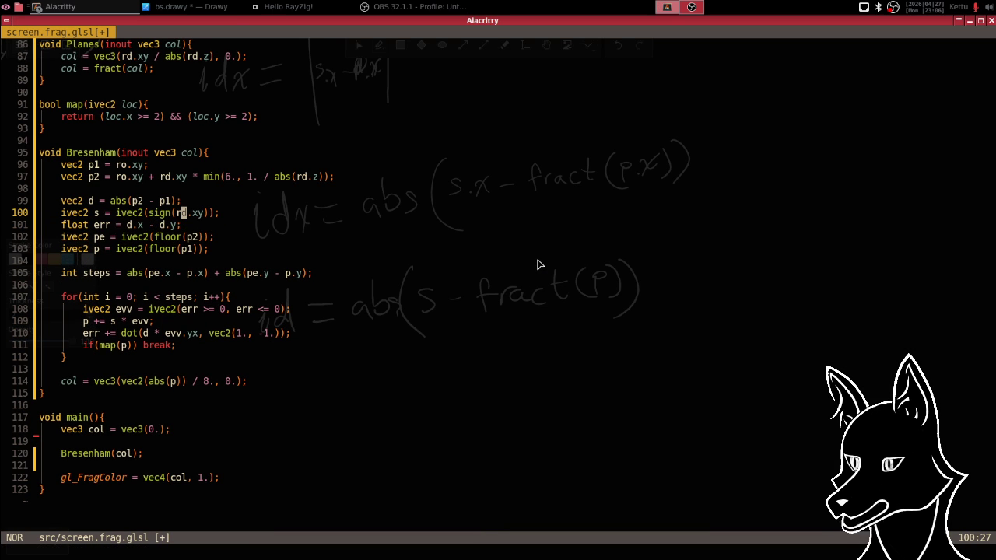
{"action": "key", "text": "j"}
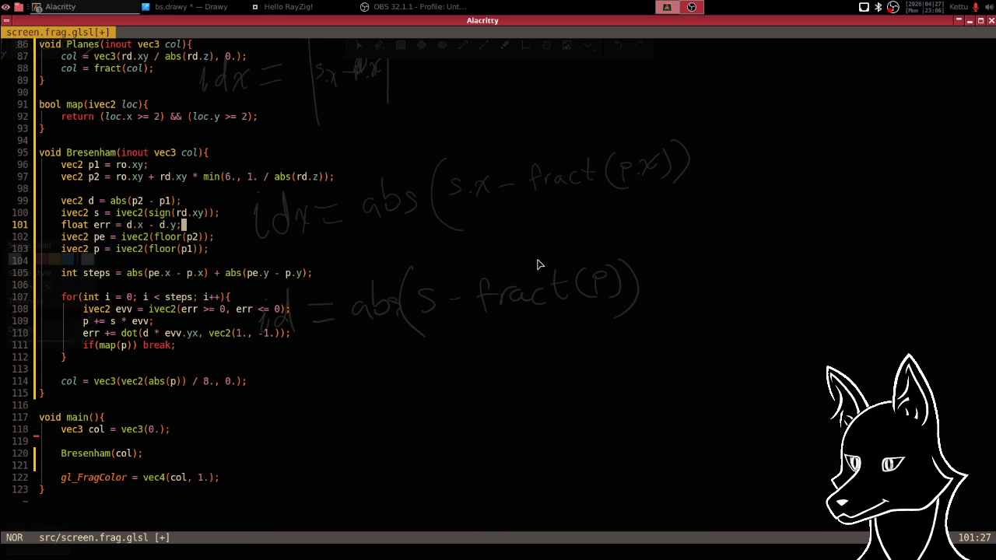
{"action": "key", "text": "k"}
- Add 'vec2 id = abs(s - fract(p)) * dl;' under ivec2 s and save the shader
{"action": "key", "text": "o"}
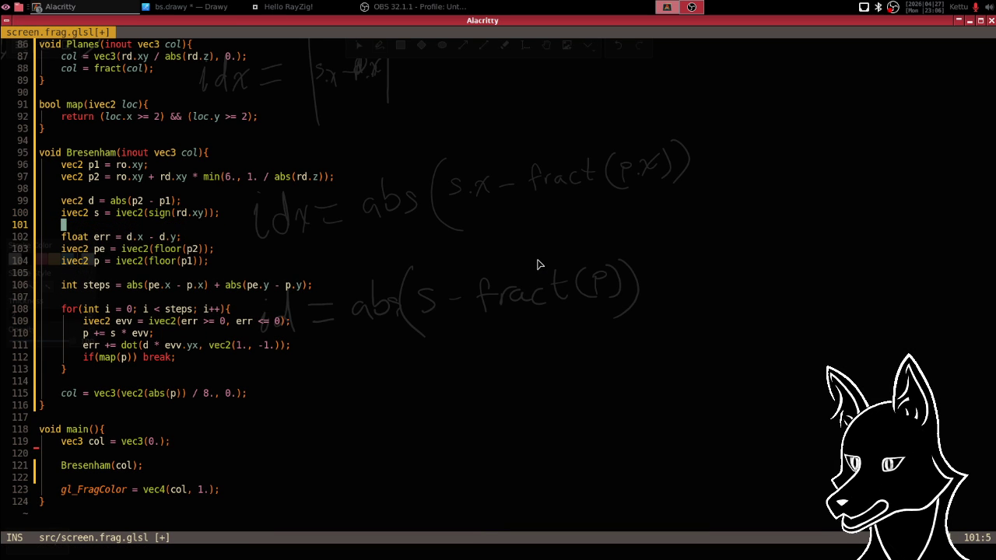
{"action": "type", "text": "vec2 "}
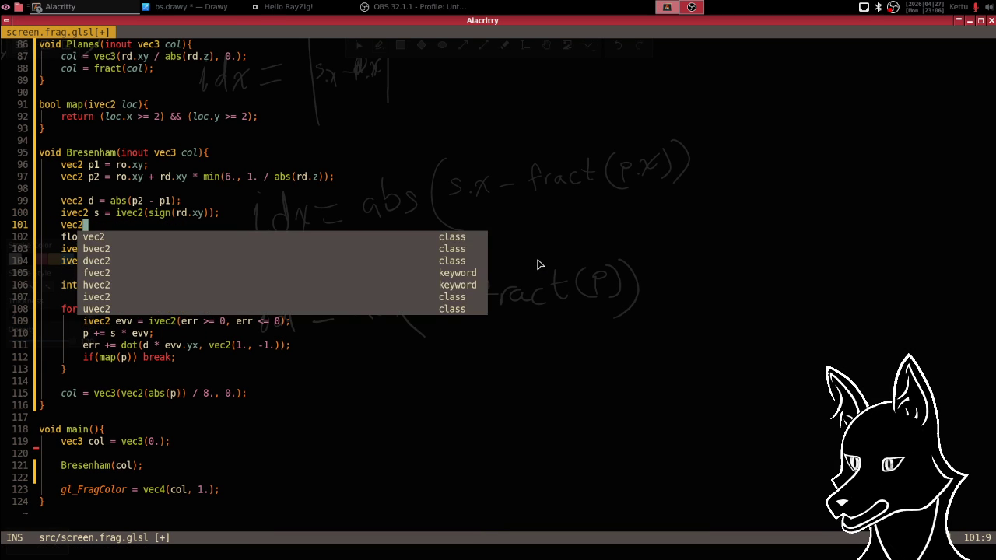
{"action": "type", "text": "id"}
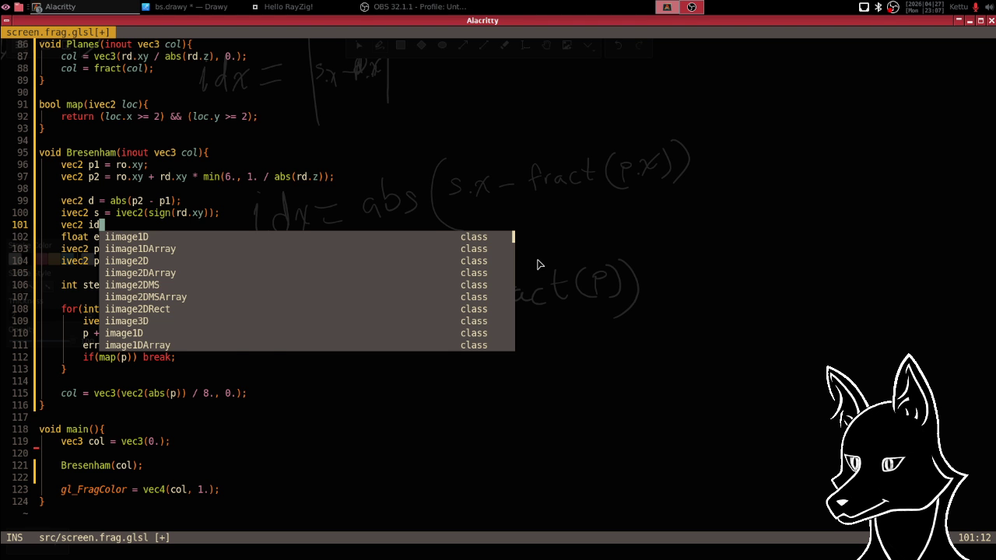
{"action": "key", "text": "BackSpace"}
{"action": "key", "text": "BackSpace"}
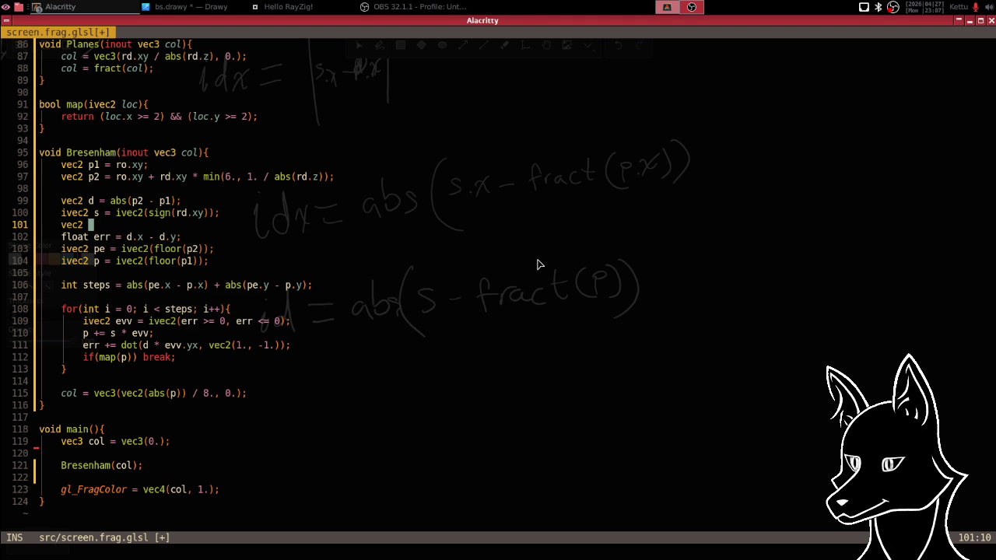
{"action": "type", "text": "id = "}
{"action": "type", "text": "abs("}
{"action": "type", "text": "vec2("}
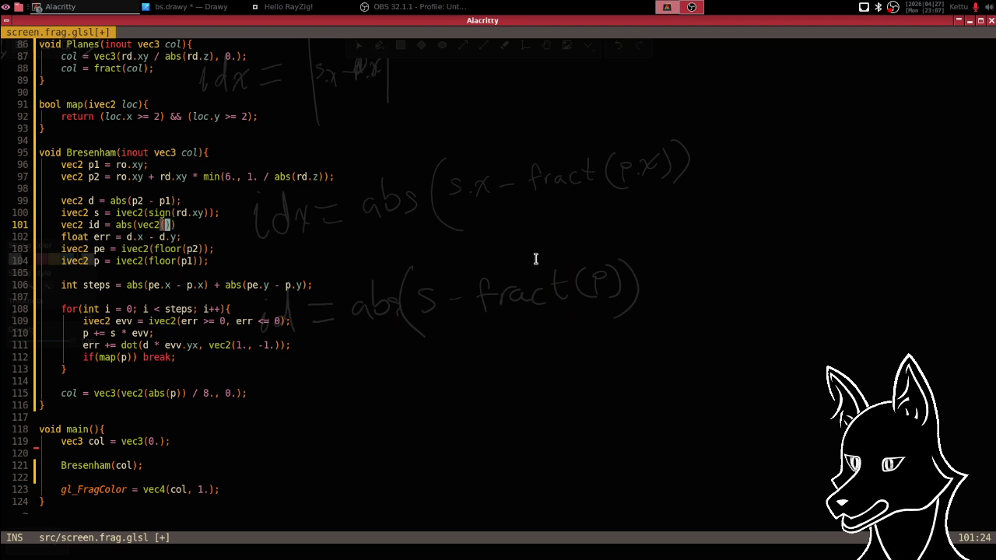
{"action": "key", "text": "BackSpace"}
{"action": "key", "text": "BackSpace"}
{"action": "key", "text": "BackSpace"}
{"action": "key", "text": "BackSpace"}
{"action": "key", "text": "BackSpace"}
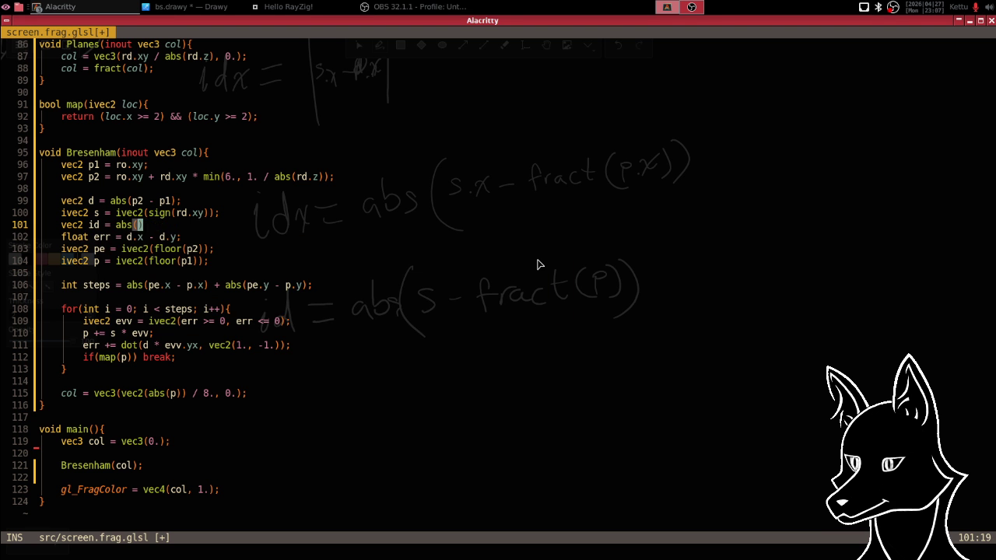
{"action": "type", "text": "s - fract(p)) "}
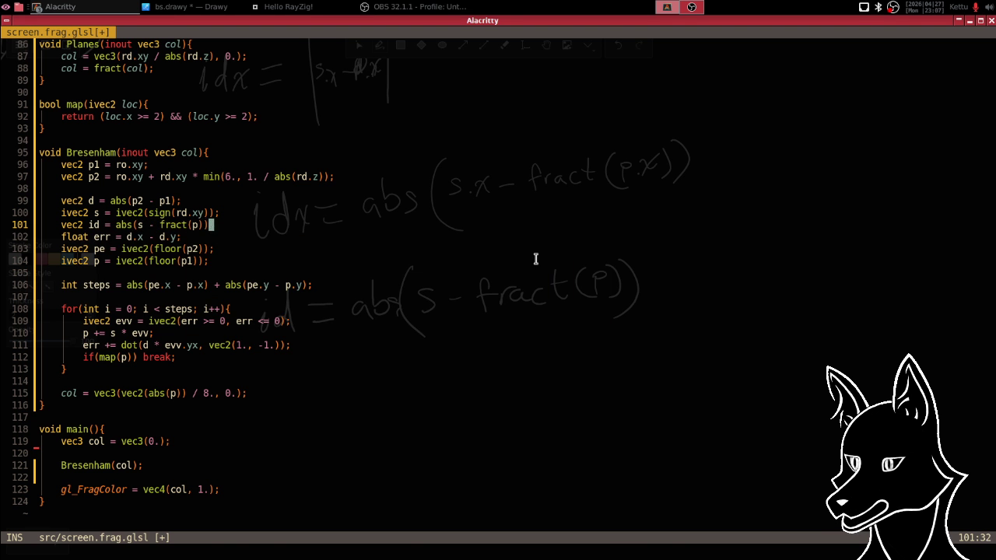
{"action": "type", "text": "* dl"}
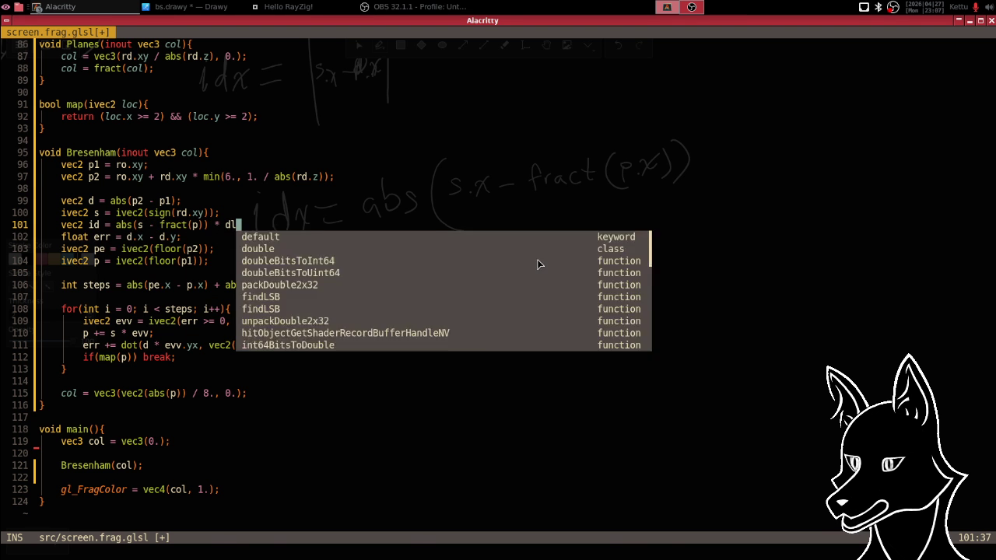
{"action": "type", "text": ";"}
{"action": "key", "text": "Escape"}
{"action": "type", "text": ":w"}
{"action": "key", "text": "Return"}
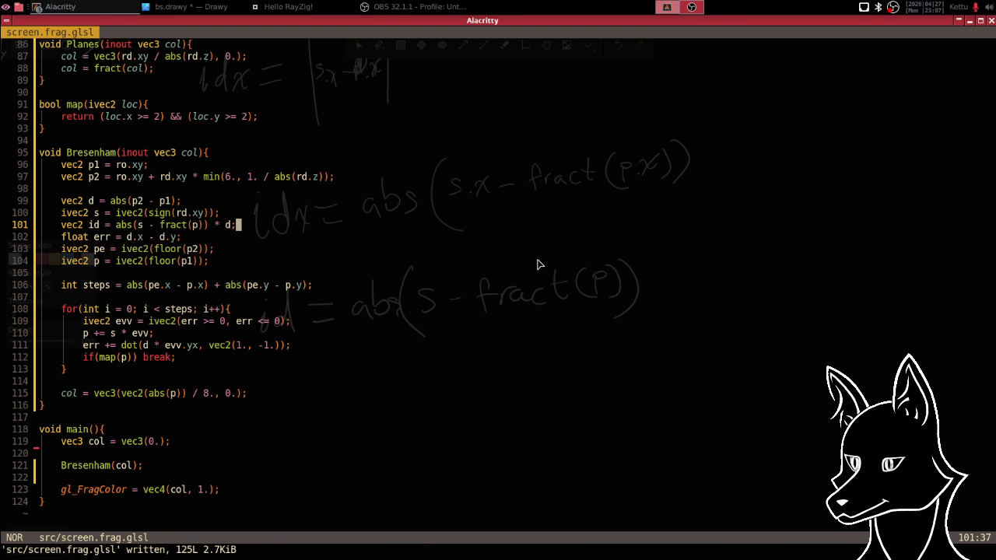
{"action": "key", "text": "alt+Tab"}
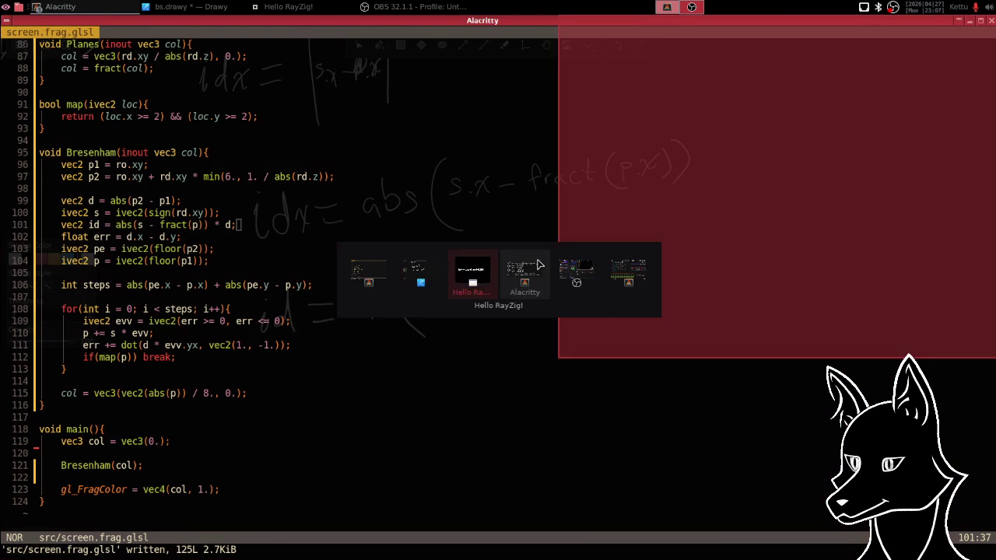
- Change fract(p) to fract(p1) on line 101 and save the shader
{"action": "key", "text": "alt+Tab"}
{"action": "key", "text": "alt+Tab"}
{"action": "key", "text": "alt+Tab"}
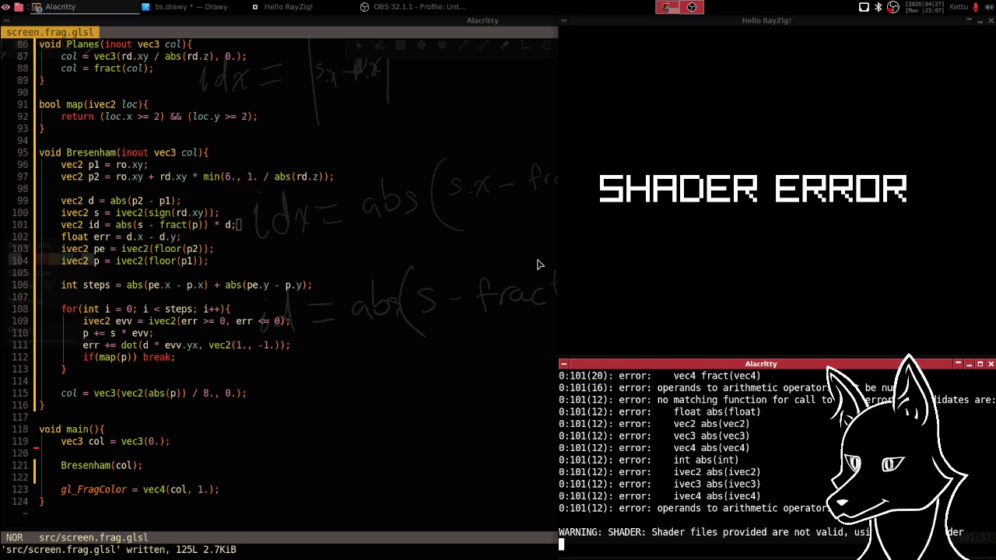
{"action": "key", "text": "alt+Tab"}
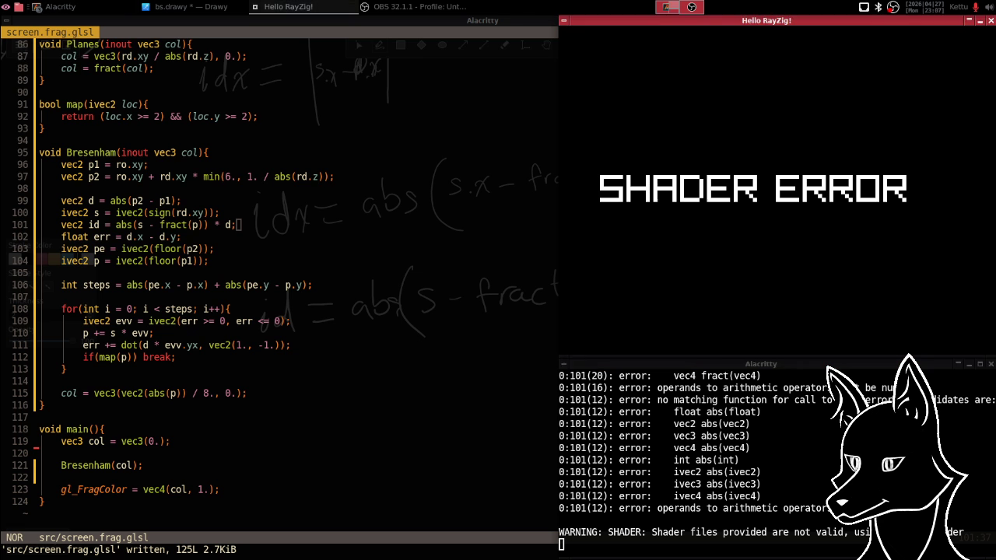
{"action": "key", "text": "alt+Tab"}
{"action": "key", "text": "alt+Tab"}
{"action": "key", "text": "h"}
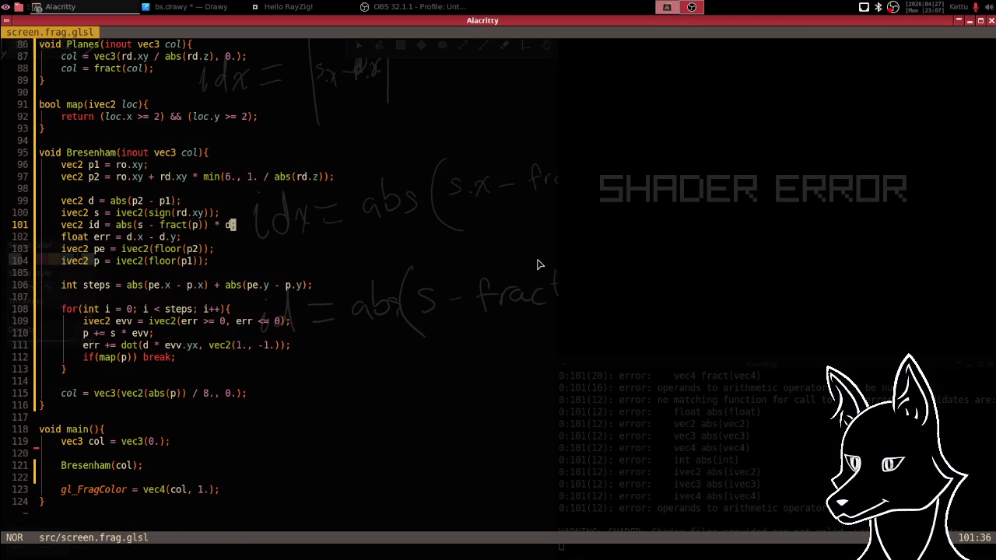
{"action": "key", "text": "h"}
{"action": "key", "text": "h"}
{"action": "key", "text": "h"}
{"action": "key", "text": "h"}
{"action": "key", "text": "h"}
{"action": "type", "text": "1"}
{"action": "key", "text": "Escape"}
{"action": "type", "text": ":w"}
{"action": "key", "text": "Return"}
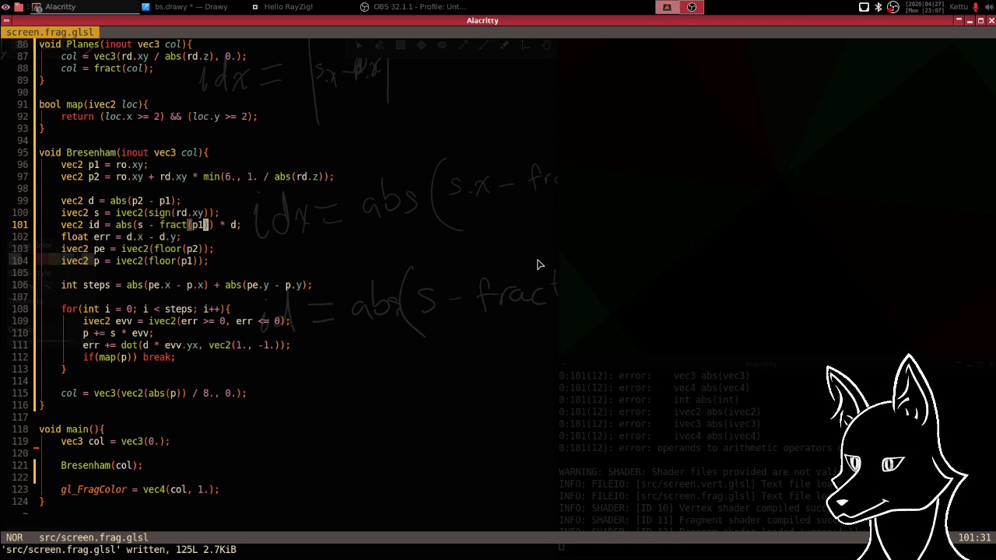
- Inspect the red and yellow block grid in the Hello RayZig! window
{"action": "key", "text": "alt+Tab"}
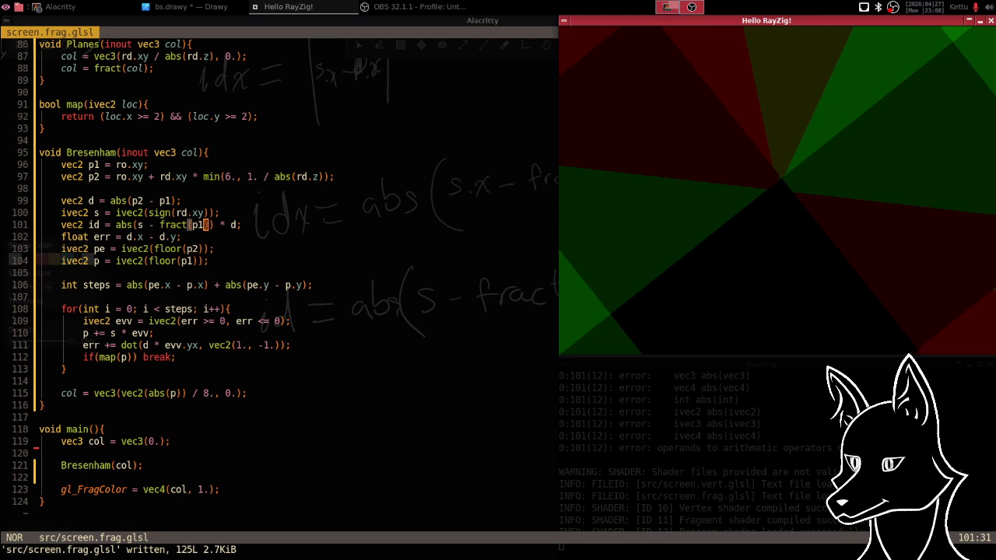
{"action": "left_click", "coordinate": [778, 195]}
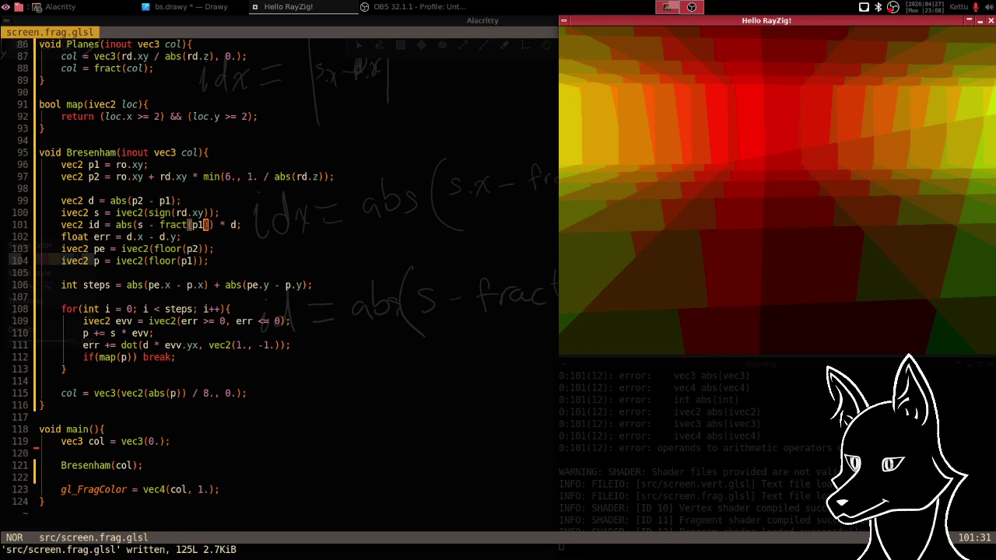
{"action": "key", "text": "alt+Tab"}
- Change line 102 to 'float err = id.x - id.y;' and save the shader
{"action": "key", "text": "j"}
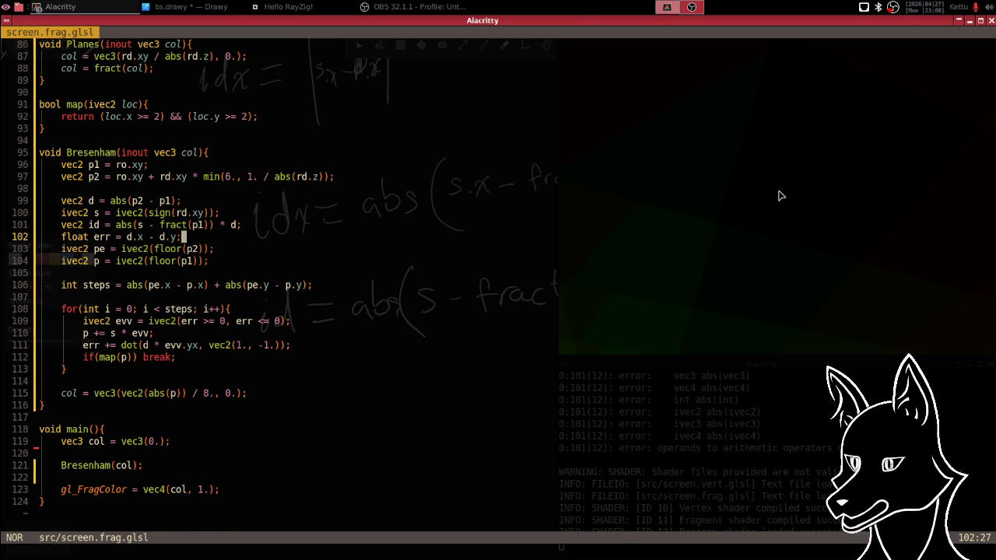
{"action": "key", "text": "b"}
{"action": "key", "text": "b"}
{"action": "key", "text": "b"}
{"action": "key", "text": "b"}
{"action": "key", "text": "b"}
{"action": "type", "text": "i"}
{"action": "key", "text": "Escape"}
{"action": "key", "text": "w"}
{"action": "key", "text": "w"}
{"action": "key", "text": "w"}
{"action": "key", "text": "w"}
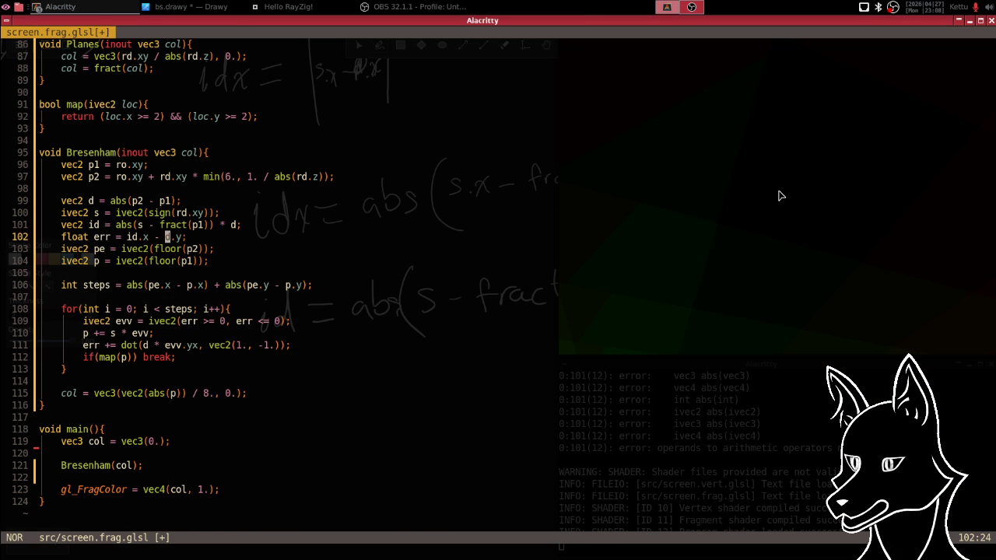
{"action": "type", "text": "i"}
{"action": "type", "text": "i"}
{"action": "key", "text": "Escape"}
{"action": "type", "text": ":w"}
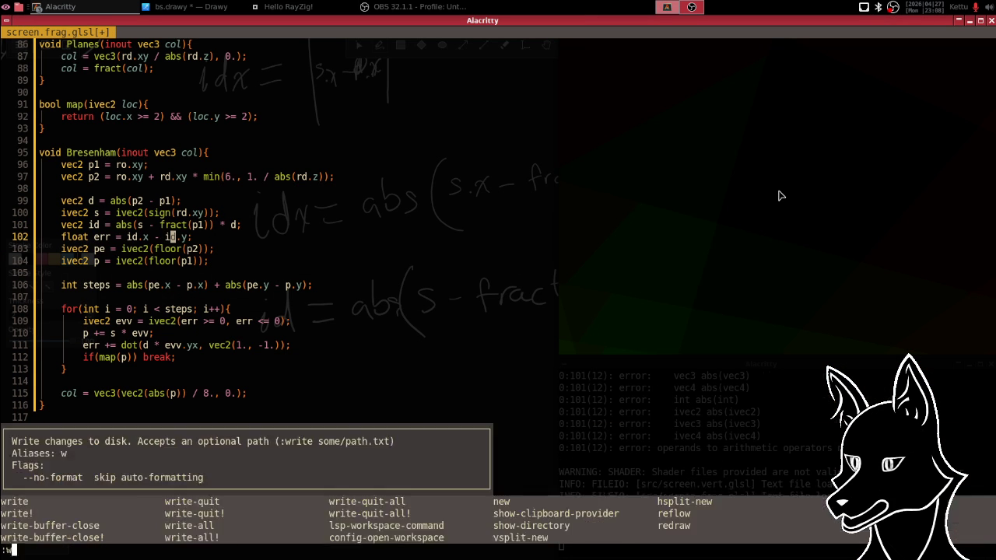
{"action": "key", "text": "Return"}
- View the updated render in the Hello RayZig! window
{"action": "key", "text": "alt+Tab"}
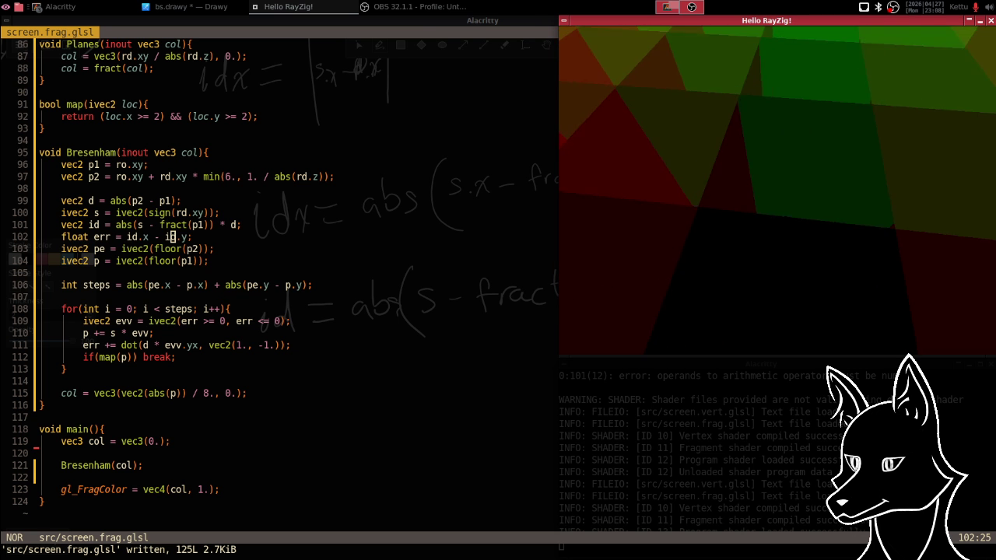
{"action": "key", "text": "alt+Tab"}
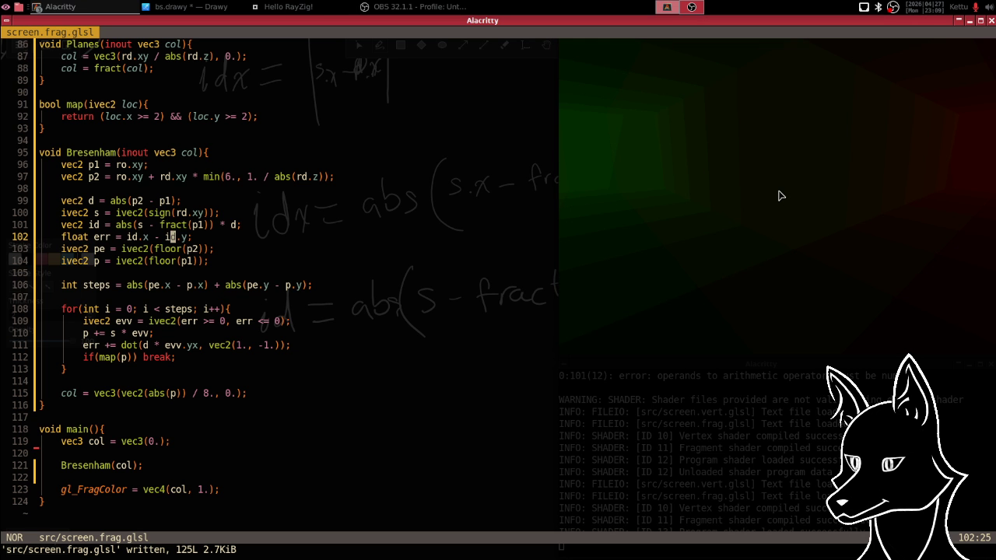
{"action": "key", "text": "alt+Tab"}
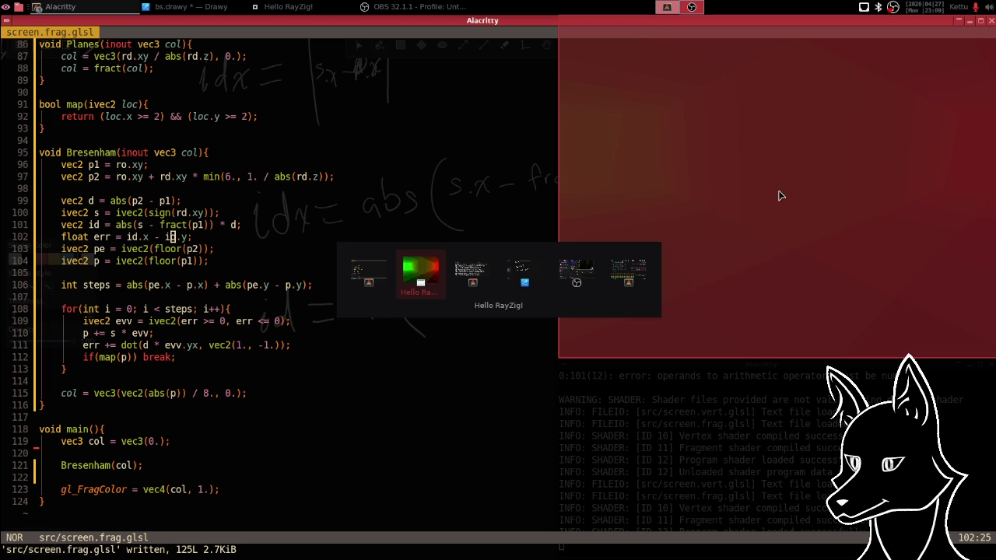
- Handwrite 'S = 1 : 1 - P1' beside the crossed-out note, erasing a stray plus
{"action": "key", "text": "alt+Tab"}
{"action": "key", "text": "alt+Tab"}
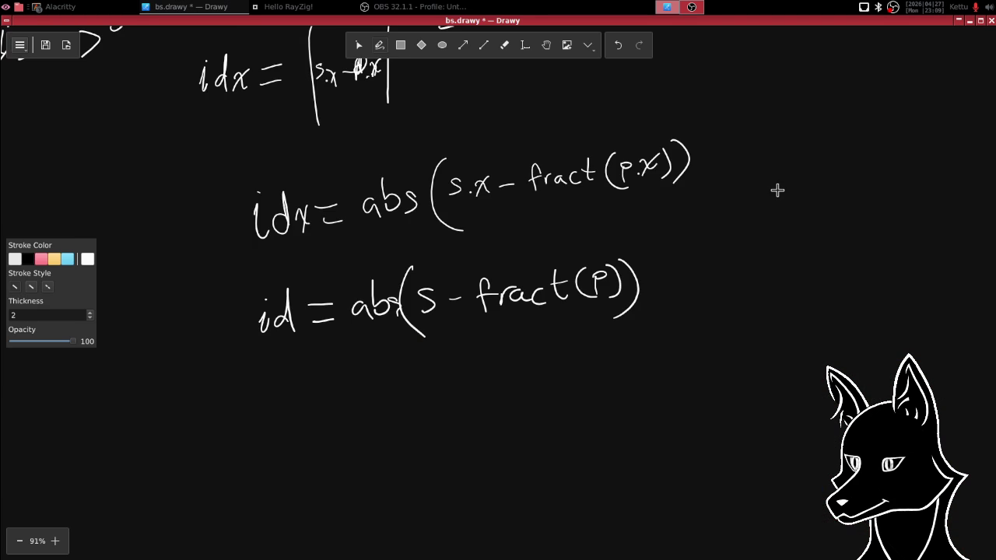
{"action": "scroll", "coordinate": [521, 119], "scroll_direction": "up", "scroll_amount": 3}
{"action": "scroll", "coordinate": [482, 156], "scroll_direction": "right", "scroll_amount": 7}
{"action": "scroll", "coordinate": [443, 193], "scroll_direction": "right", "scroll_amount": 3}
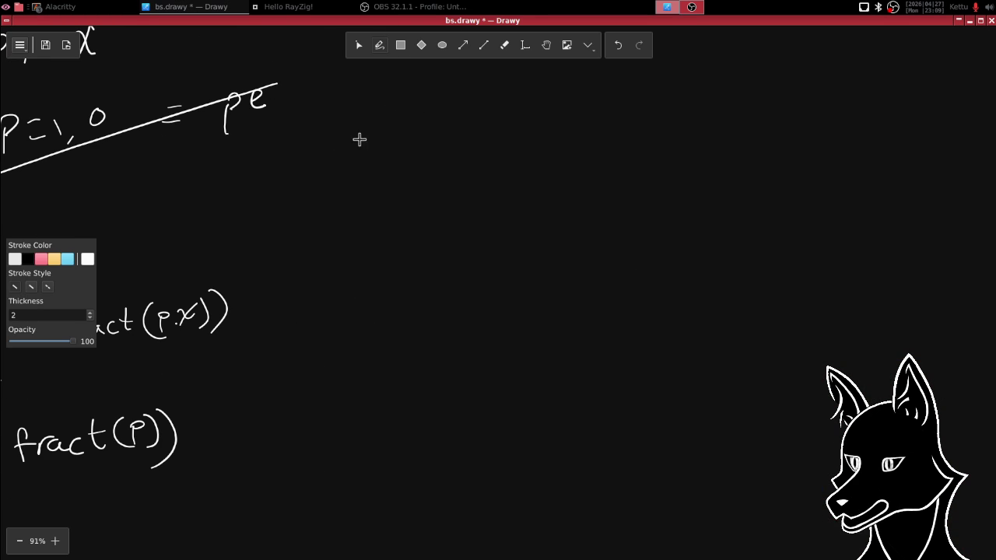
{"action": "mouse_move", "coordinate": [363, 146]}
{"action": "left_mouse_down"}
{"action": "mouse_move", "coordinate": [350, 164]}
{"action": "mouse_move", "coordinate": [388, 155]}
{"action": "left_mouse_up"}
{"action": "left_click_drag", "start_coordinate": [381, 148], "coordinate": [394, 147]}
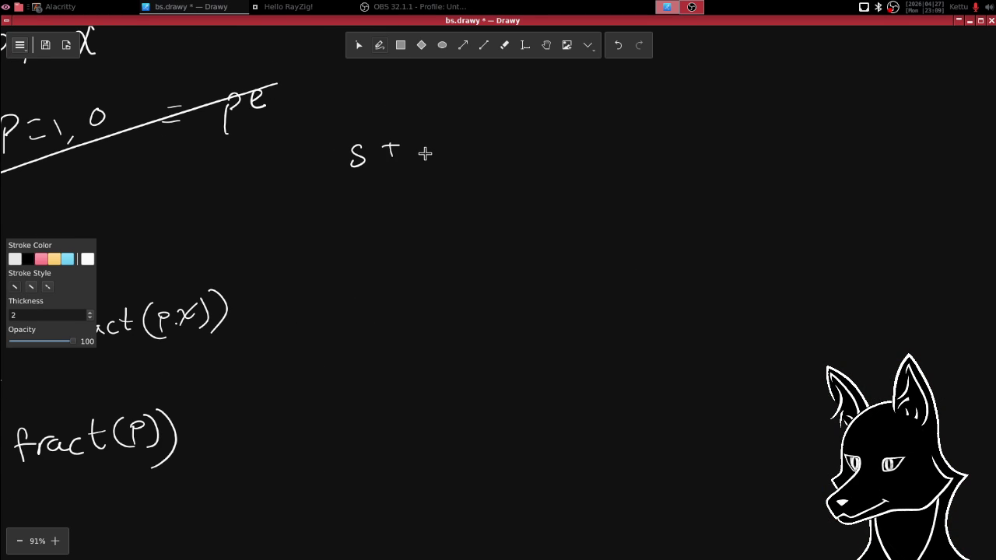
{"action": "key", "text": "e"}
{"action": "left_click_drag", "start_coordinate": [393, 146], "coordinate": [400, 133]}
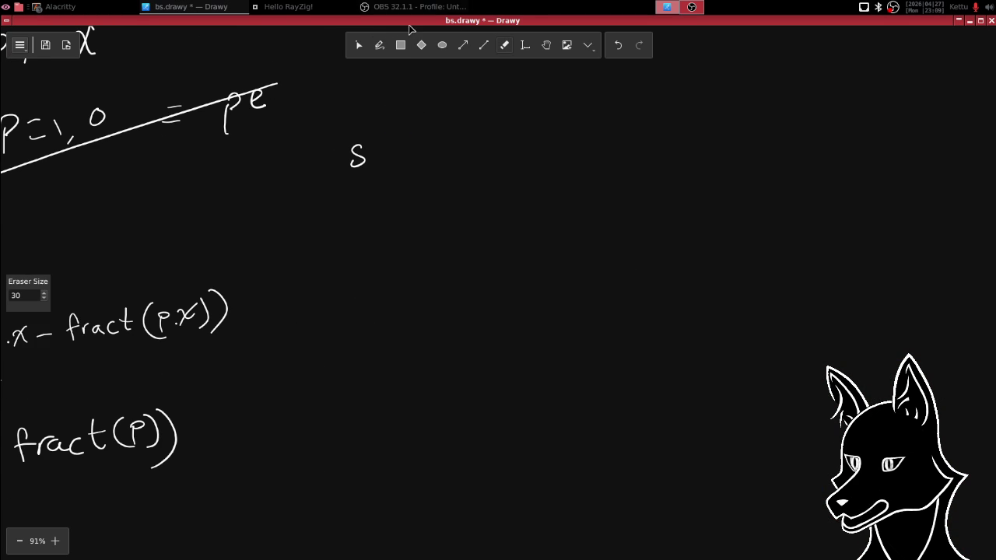
{"action": "left_click", "coordinate": [380, 45]}
{"action": "left_click_drag", "start_coordinate": [379, 147], "coordinate": [389, 146]}
{"action": "left_click_drag", "start_coordinate": [378, 153], "coordinate": [443, 147]}
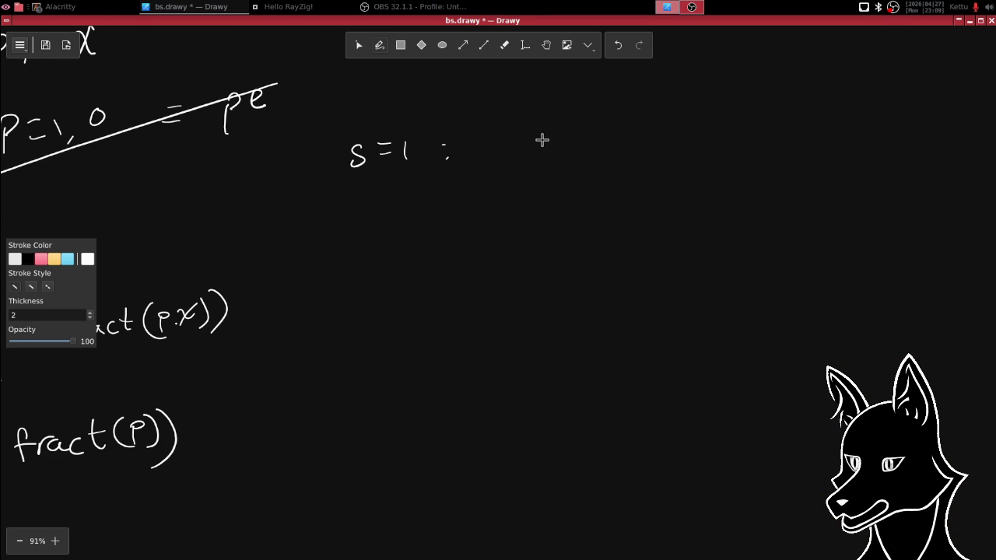
{"action": "left_click_drag", "start_coordinate": [502, 142], "coordinate": [500, 157]}
{"action": "left_click_drag", "start_coordinate": [516, 145], "coordinate": [516, 149]}
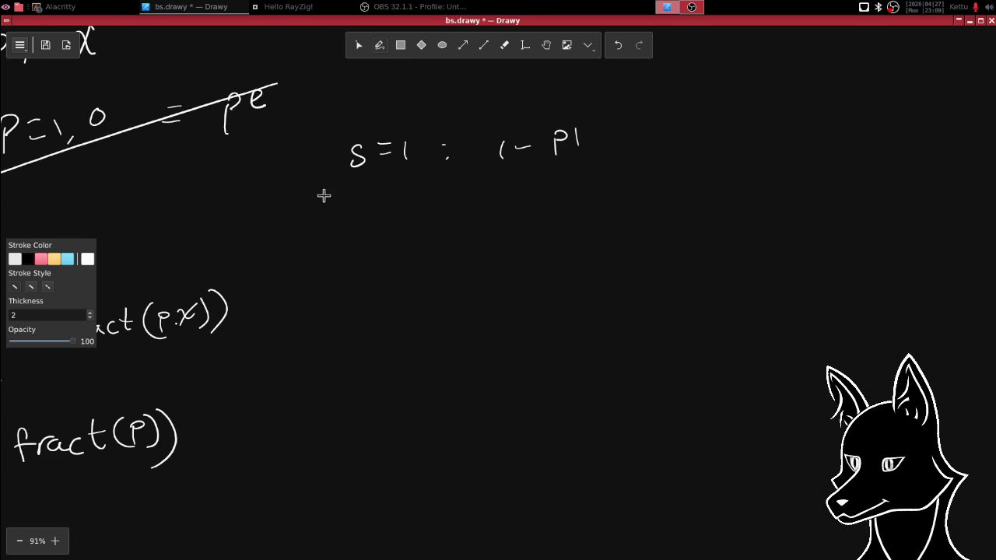
- Write 'S = -1 : P1' beneath it and 'fract(1 - s·P1)' to the right
{"action": "mouse_move", "coordinate": [366, 206]}
{"action": "left_mouse_down"}
{"action": "mouse_move", "coordinate": [355, 223]}
{"action": "mouse_move", "coordinate": [391, 220]}
{"action": "left_mouse_up"}
{"action": "left_click_drag", "start_coordinate": [396, 216], "coordinate": [405, 215]}
{"action": "left_click_drag", "start_coordinate": [416, 207], "coordinate": [414, 226]}
{"action": "mouse_move", "coordinate": [493, 196]}
{"action": "left_mouse_down"}
{"action": "mouse_move", "coordinate": [493, 215]}
{"action": "mouse_move", "coordinate": [518, 209]}
{"action": "left_mouse_up"}
{"action": "mouse_move", "coordinate": [596, 192]}
{"action": "left_mouse_down"}
{"action": "mouse_move", "coordinate": [605, 185]}
{"action": "mouse_move", "coordinate": [641, 205]}
{"action": "mouse_move", "coordinate": [659, 185]}
{"action": "left_mouse_up"}
{"action": "mouse_move", "coordinate": [678, 180]}
{"action": "left_mouse_down"}
{"action": "mouse_move", "coordinate": [680, 212]}
{"action": "mouse_move", "coordinate": [683, 199]}
{"action": "mouse_move", "coordinate": [725, 199]}
{"action": "left_mouse_up"}
{"action": "left_click", "coordinate": [744, 193]}
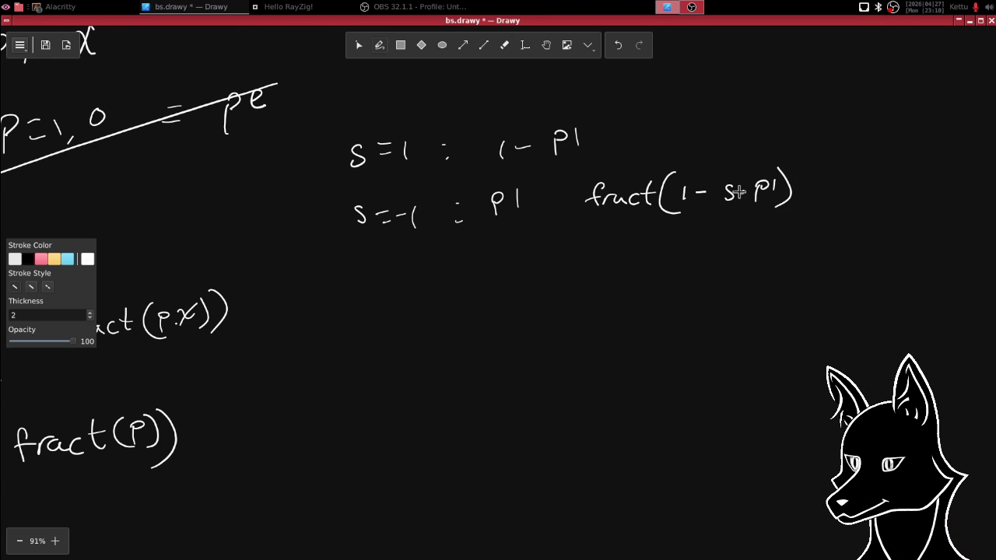
{"action": "key", "text": "alt+Tab"}
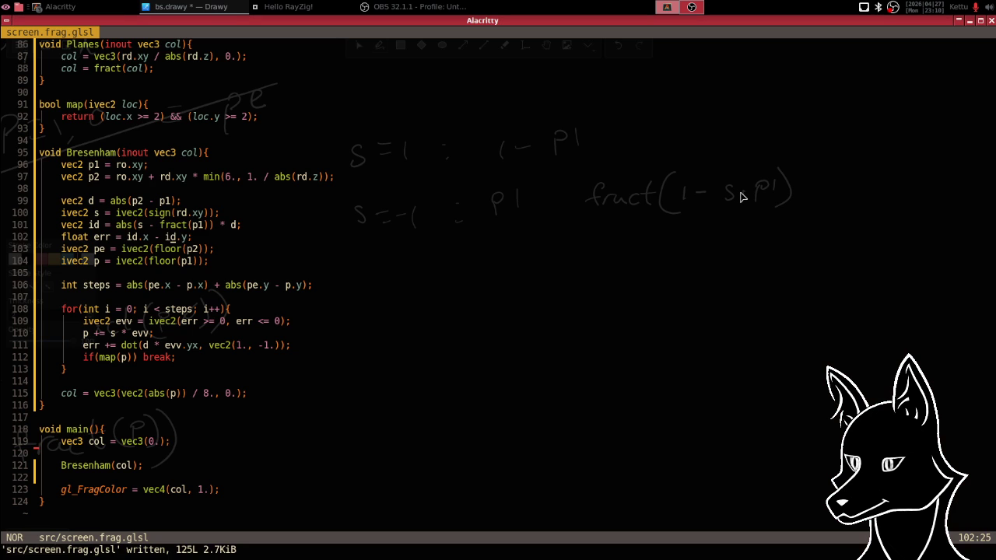
- Remove 's -' and 'abs(' from before fract(p1) on line 101
{"action": "key", "text": "k"}
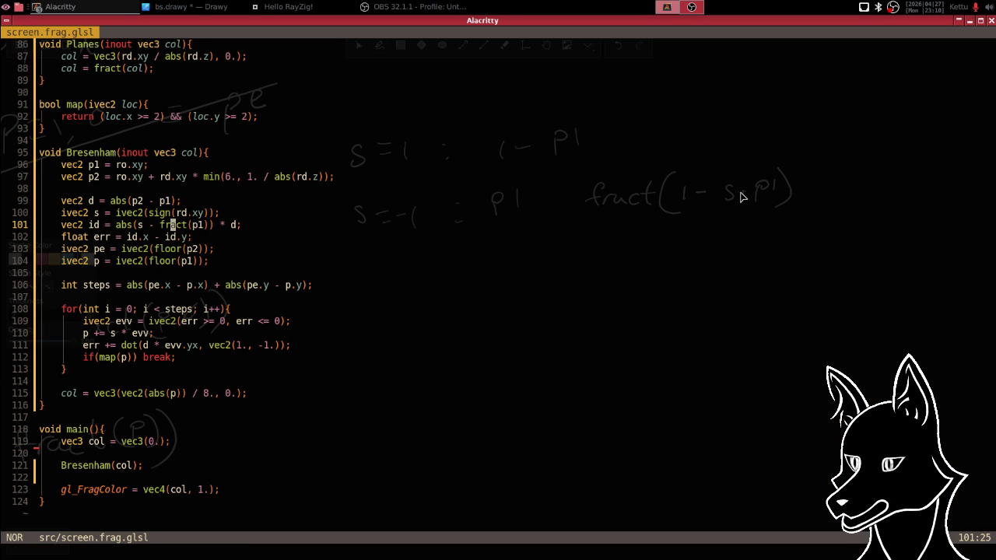
{"action": "key", "text": "i"}
{"action": "key", "text": "BackSpace"}
{"action": "key", "text": "BackSpace"}
{"action": "key", "text": "BackSpace"}
{"action": "key", "text": "BackSpace"}
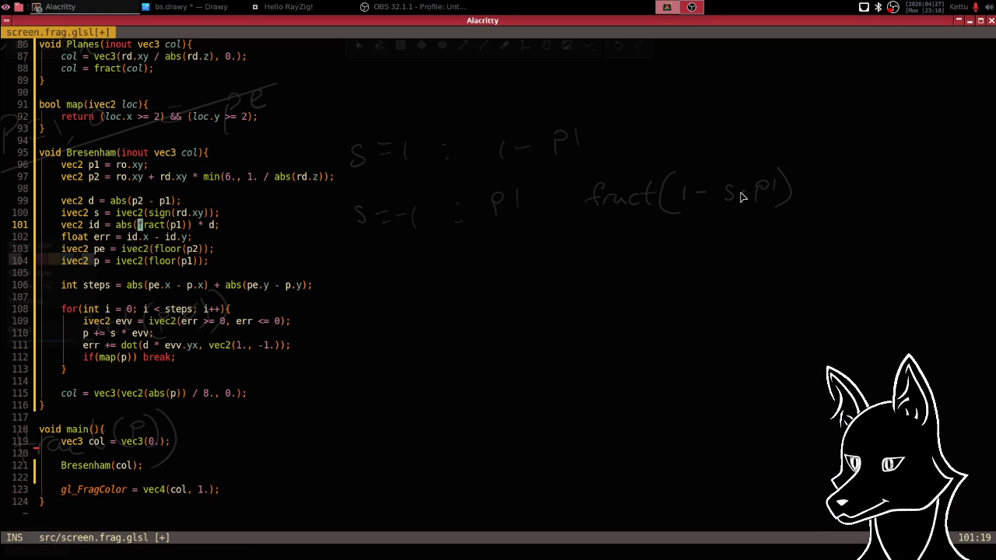
{"action": "key", "text": "Escape"}
{"action": "key", "text": "i"}
{"action": "key", "text": "BackSpace"}
{"action": "key", "text": "BackSpace"}
{"action": "key", "text": "BackSpace"}
{"action": "key", "text": "BackSpace"}
{"action": "key", "text": "Escape"}
{"action": "key", "text": "e"}
- Make the fract argument '1. - s * p1' and save the shader
{"action": "key", "text": "l"}
{"action": "key", "text": "l"}
{"action": "key", "text": "l"}
{"action": "type", "text": "hhi"}
{"action": "type", "text": "1. "}
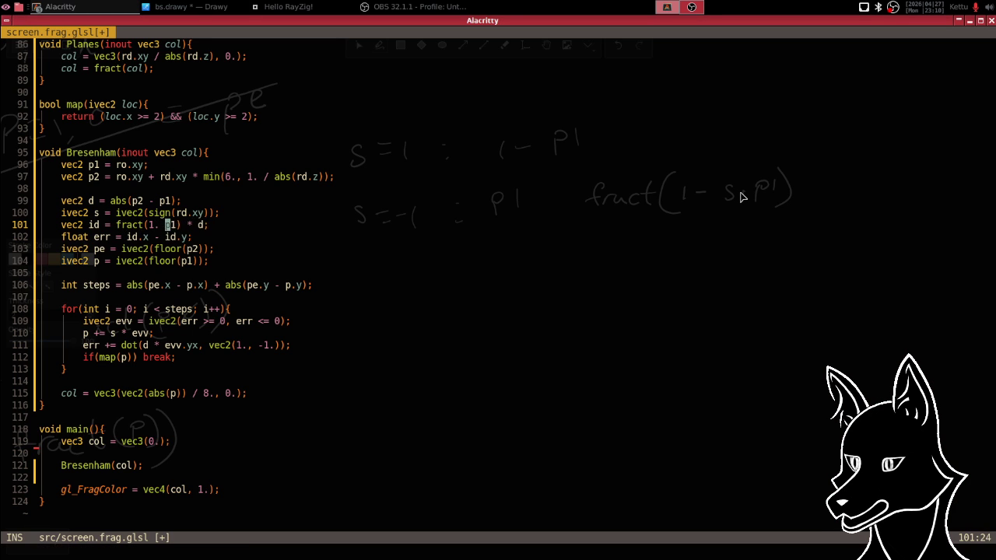
{"action": "type", "text": "-"}
{"action": "key", "text": "Escape"}
{"action": "key", "text": "l"}
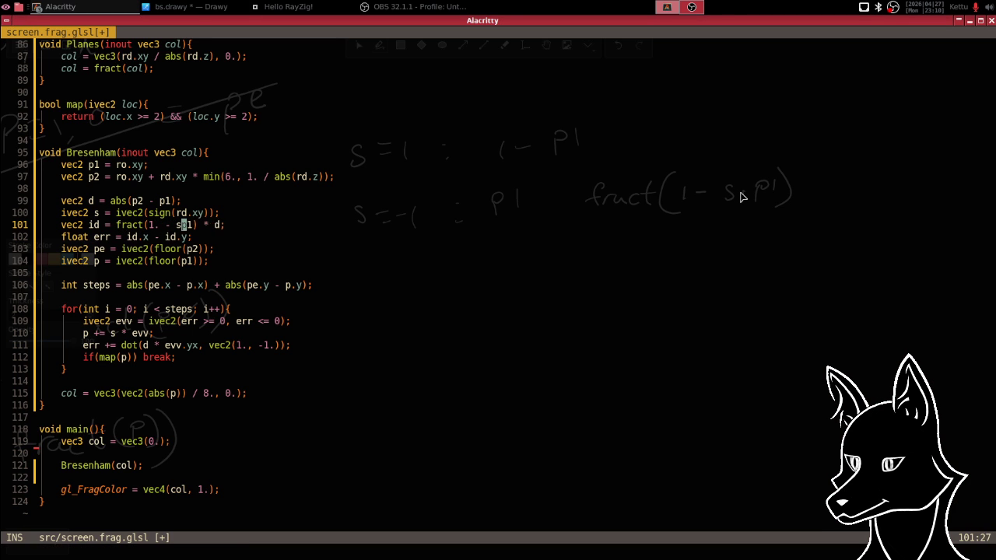
{"action": "type", "text": "* p"}
{"action": "key", "text": "Escape"}
{"action": "type", "text": ":w"}
{"action": "key", "text": "Return"}
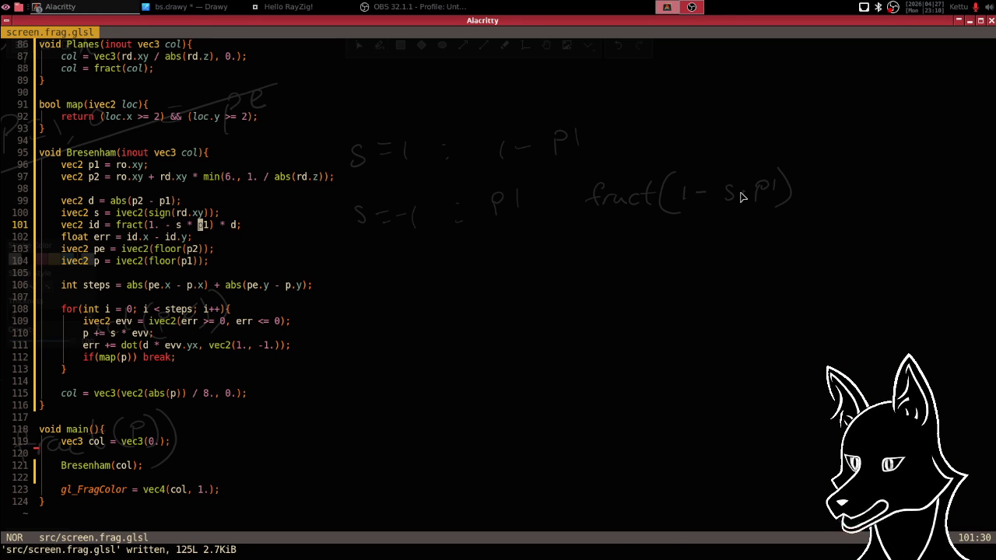
{"action": "key", "text": "alt+Tab"}
{"action": "key", "text": "alt+Tab"}
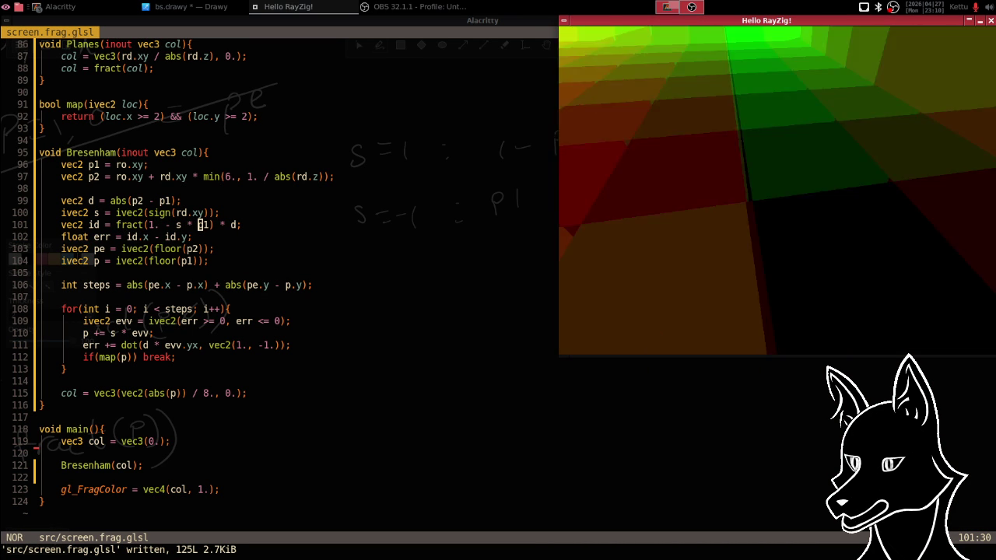
- Close RayZig, rerun 'zig build run', inspect the corridor, then close it again
{"action": "key", "text": "Escape"}
{"action": "key", "text": "alt+Tab"}
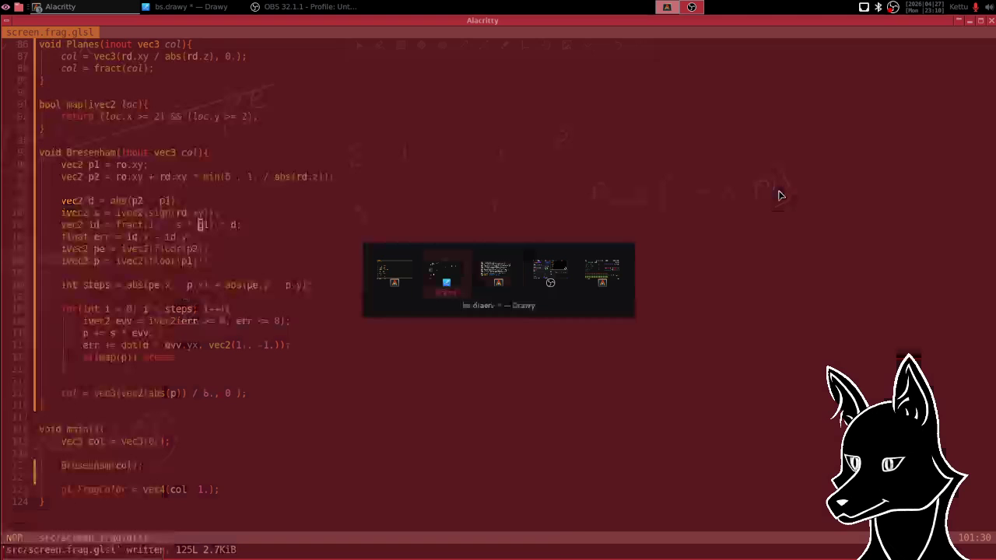
{"action": "type", "text": "z"}
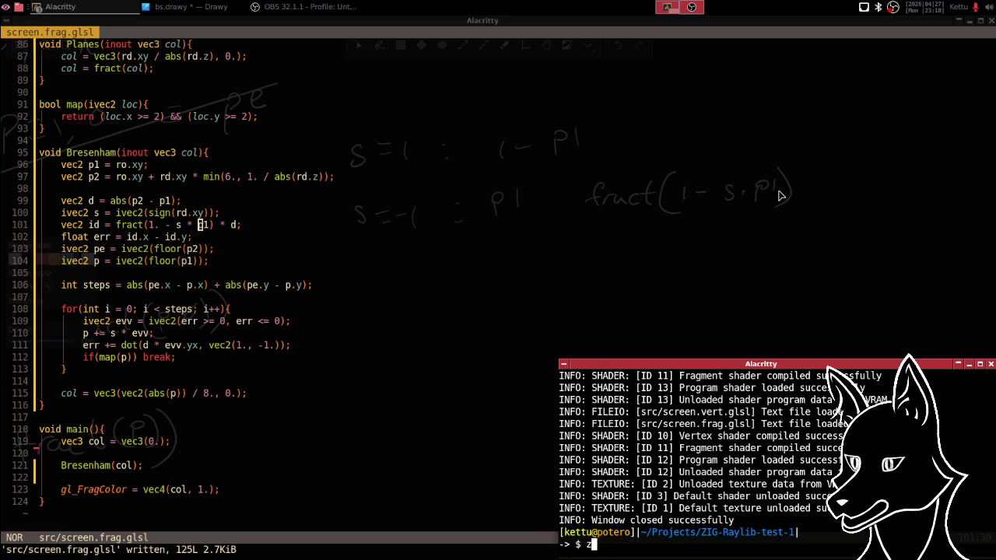
{"action": "type", "text": " buildrun"}
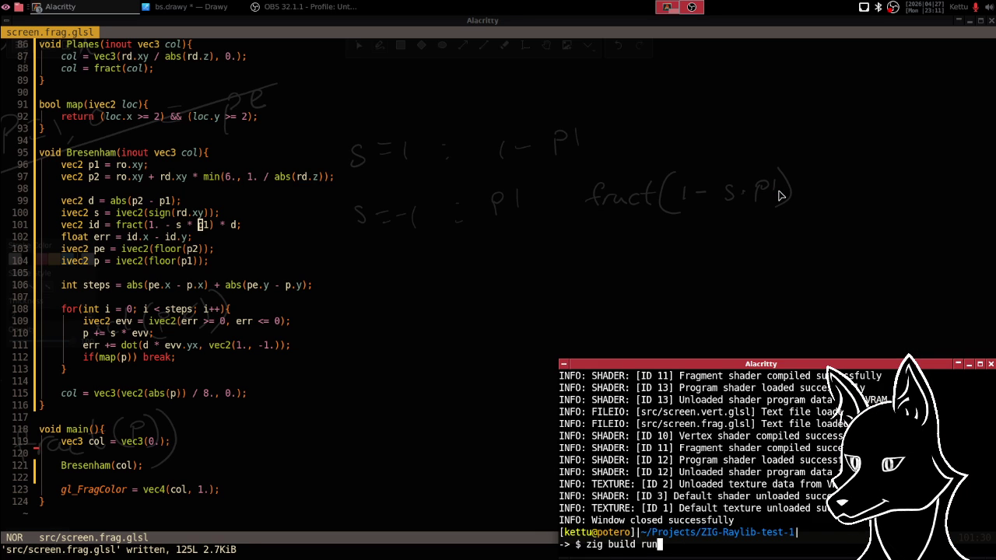
{"action": "key", "text": "Return"}
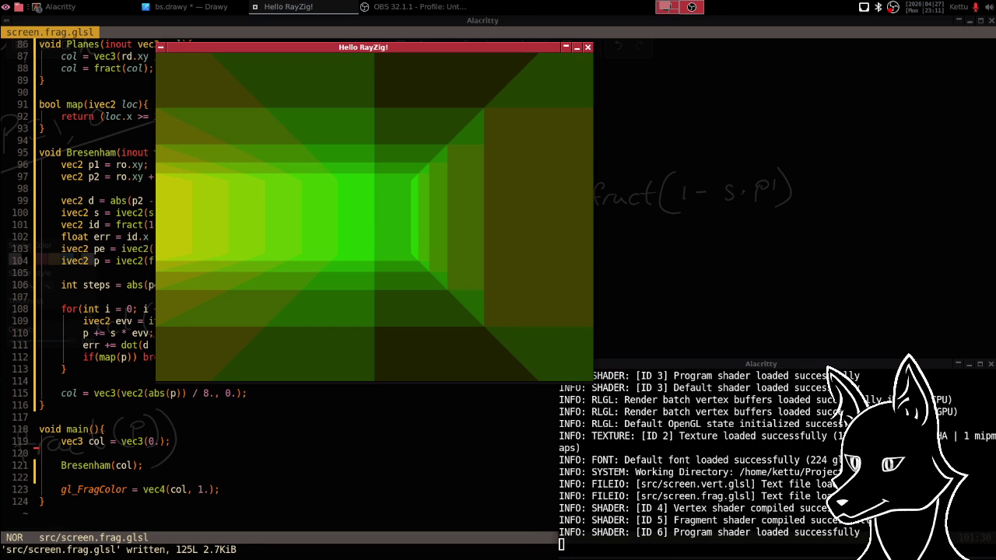
{"action": "left_click", "coordinate": [375, 217]}
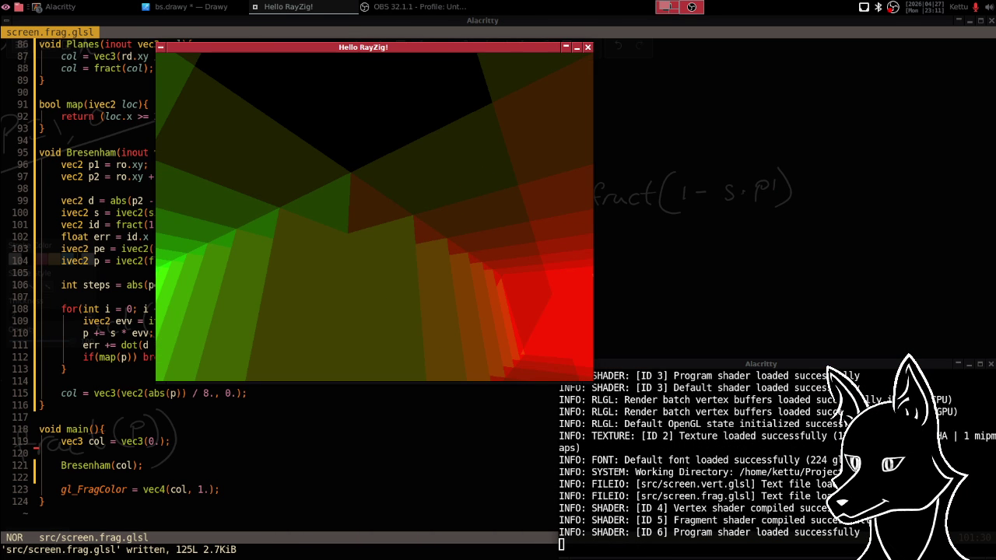
{"action": "key", "text": "Escape"}
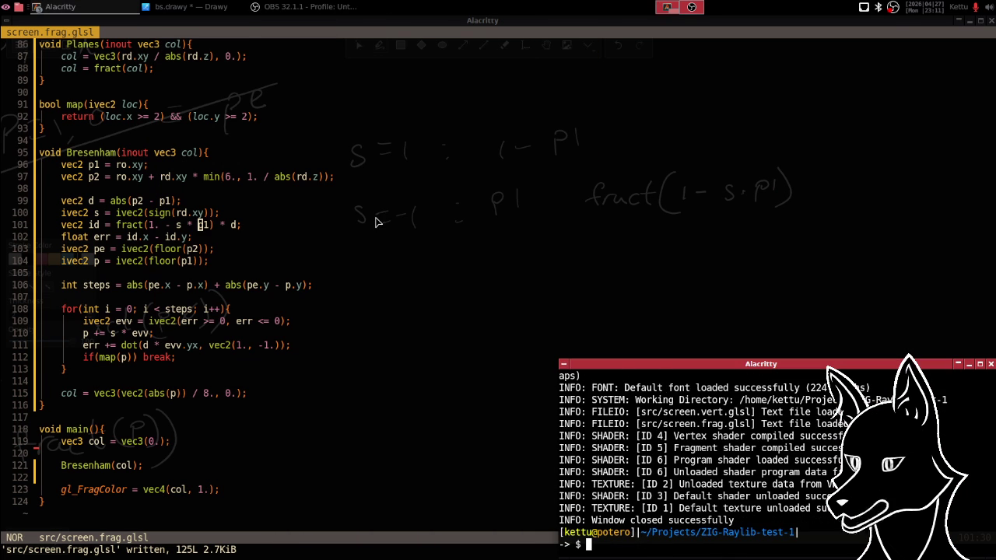
{"action": "left_click", "coordinate": [372, 225]}
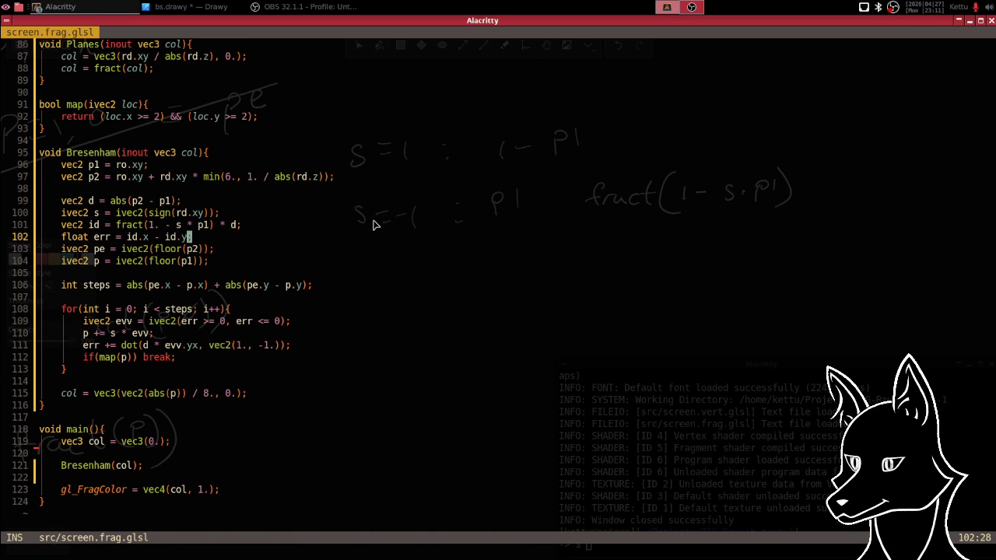
- Wrap p1 on line 101 in fract, giving fract(1. - s * fract(p1)) * d, and save
{"action": "key", "text": "Escape"}
{"action": "key", "text": "Delete"}
{"action": "type", "text": "fra"}
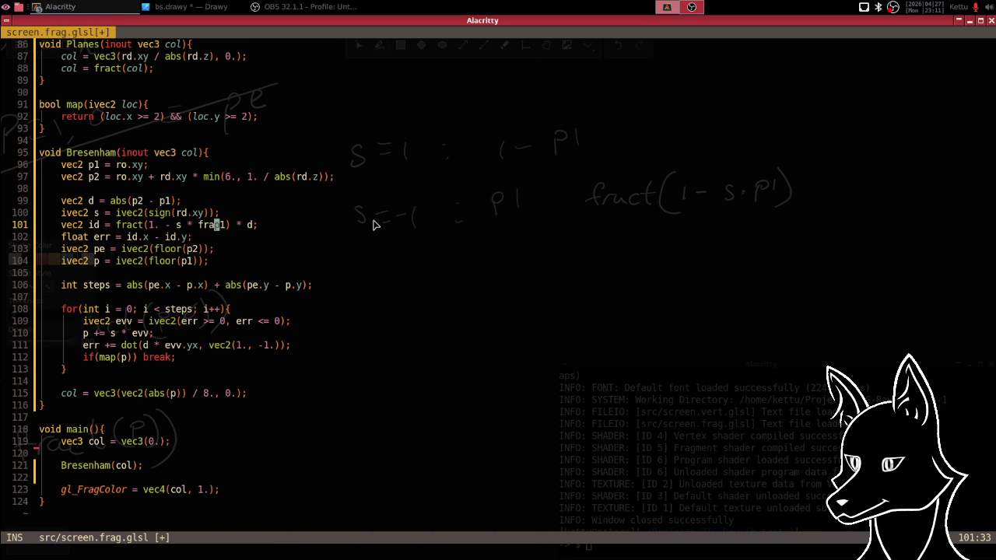
{"action": "key", "text": "BackSpace"}
{"action": "key", "text": "BackSpace"}
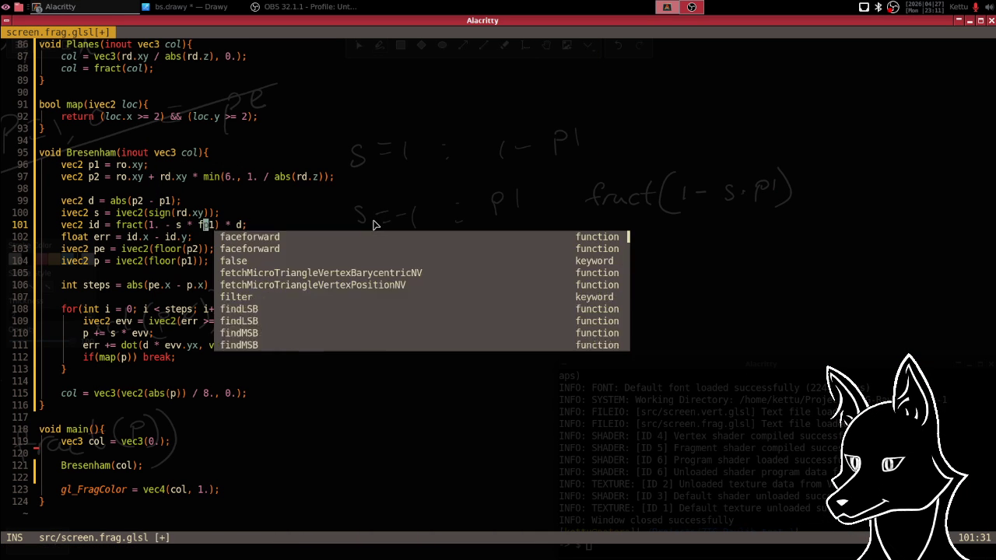
{"action": "key", "text": "Escape"}
{"action": "key", "text": "u"}
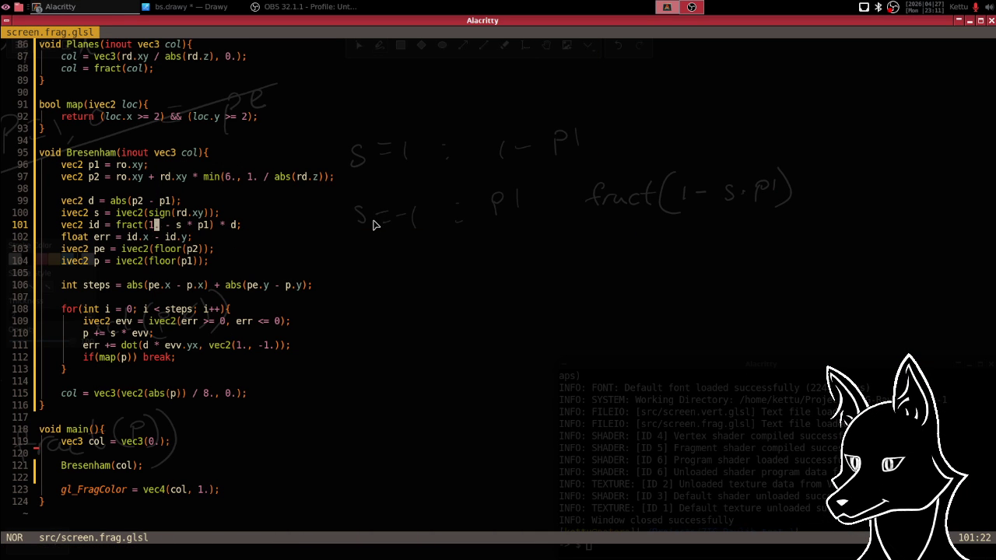
{"action": "key", "text": "w"}
{"action": "key", "text": "w"}
{"action": "key", "text": "w"}
{"action": "type", "text": "wsfract(p)"}
{"action": "key", "text": "Escape"}
{"action": "type", "text": ":w"}
{"action": "key", "text": "Return"}
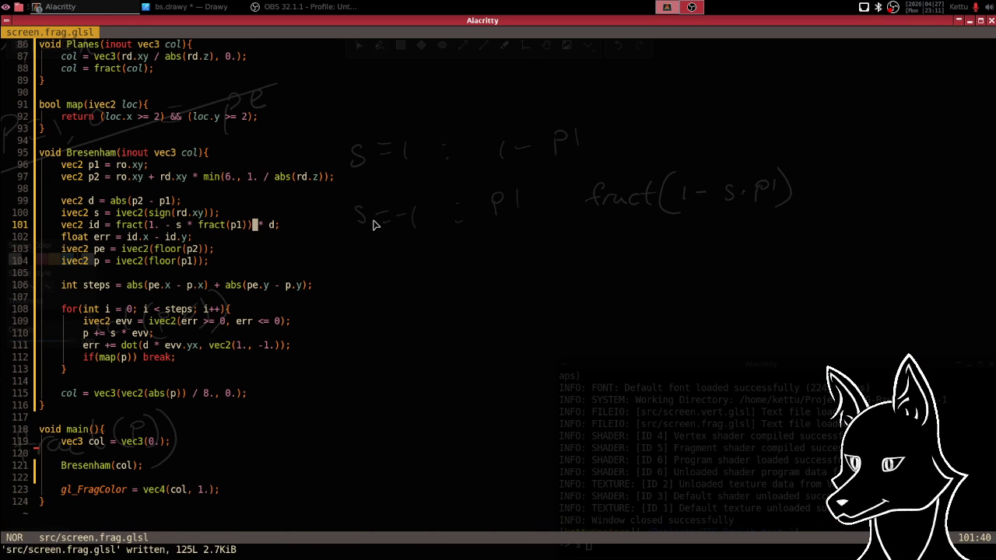
{"action": "key", "text": "alt+Tab"}
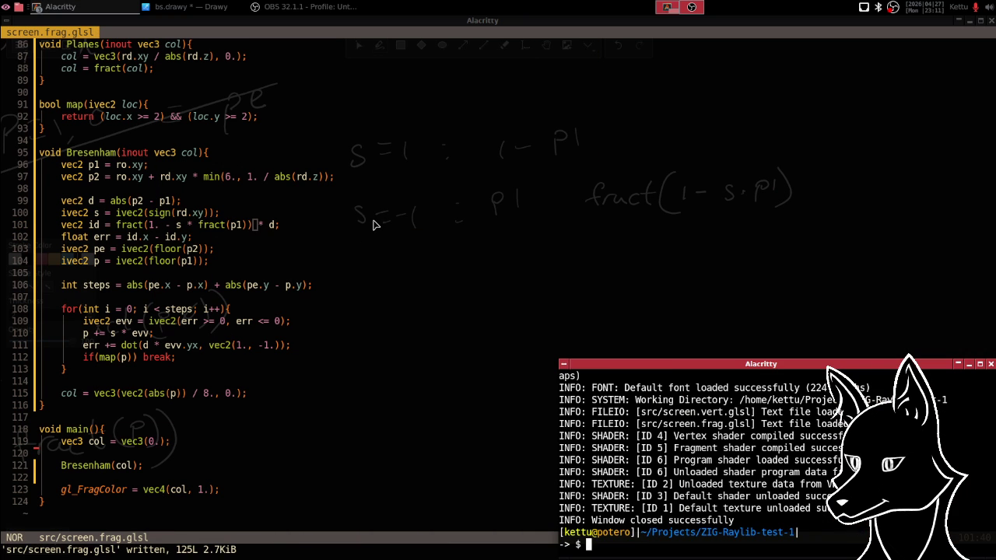
{"action": "type", "text": "zi"}
{"action": "type", "text": " run"}
{"action": "key", "text": "Return"}
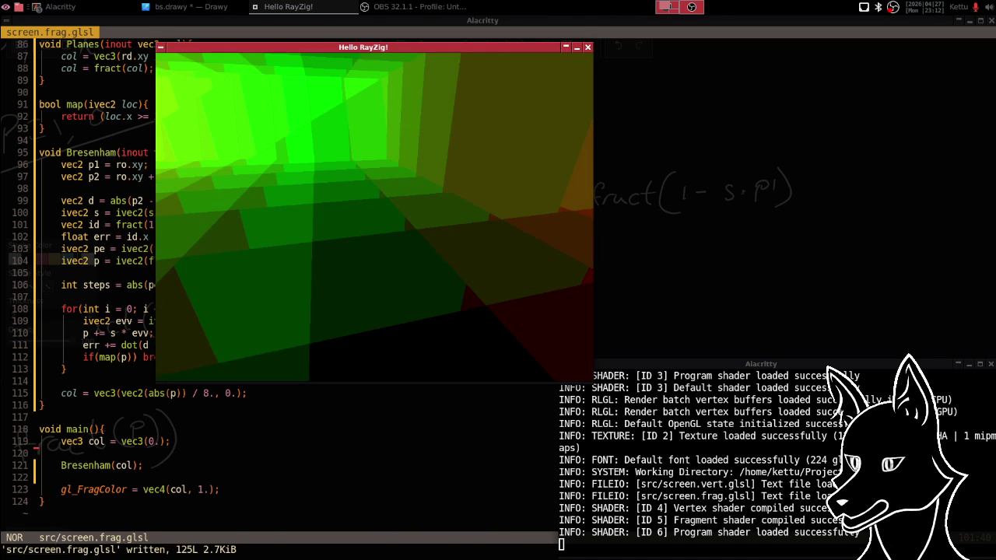
{"action": "key", "text": "Escape"}
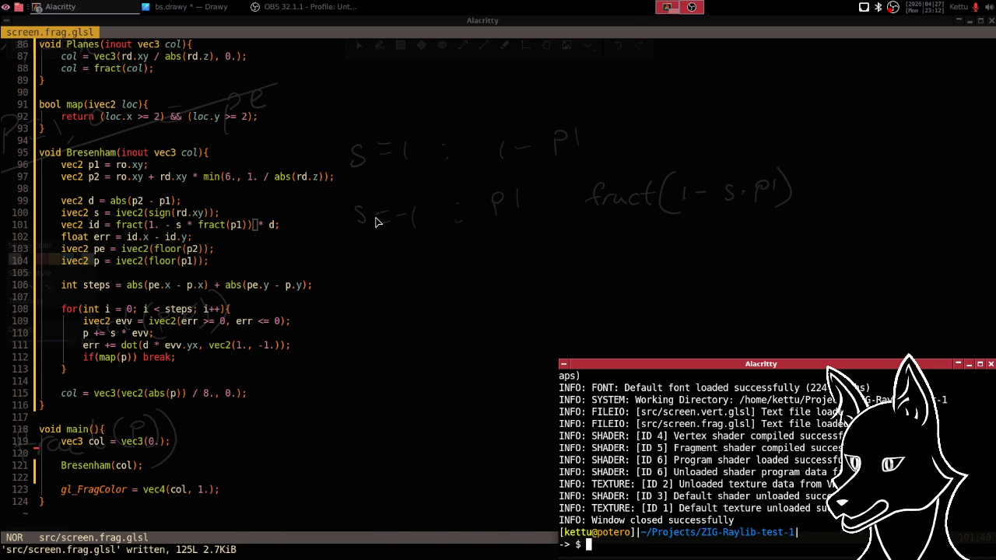
- Open and quit nnn, exit the small terminal, and bring bs.drawy to the front
{"action": "type", "text": "e"}
{"action": "key", "text": "BackSpace"}
{"action": "type", "text": "nnn"}
{"action": "key", "text": "Return"}
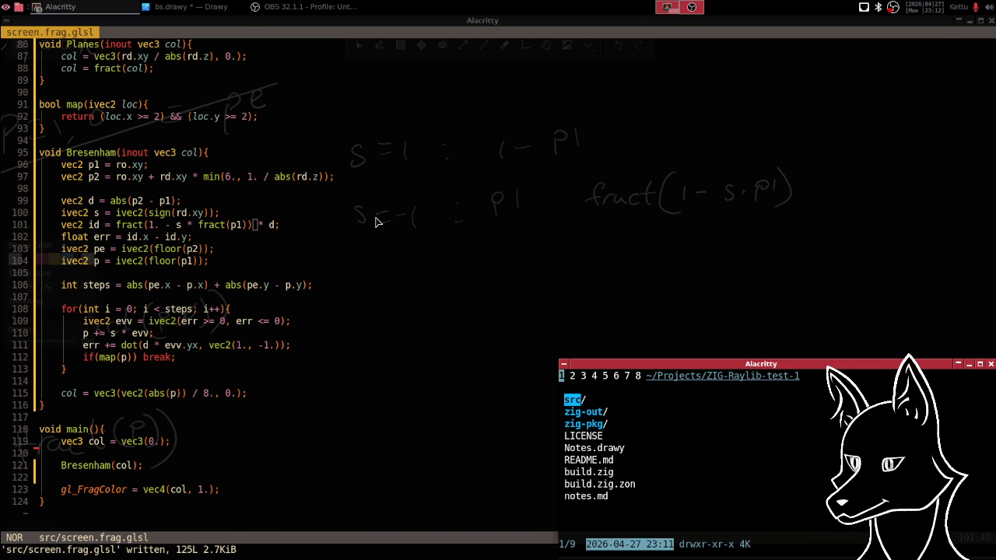
{"action": "type", "text": "qexi"}
{"action": "key", "text": "Return"}
{"action": "type", "text": "exit"}
{"action": "key", "text": "Return"}
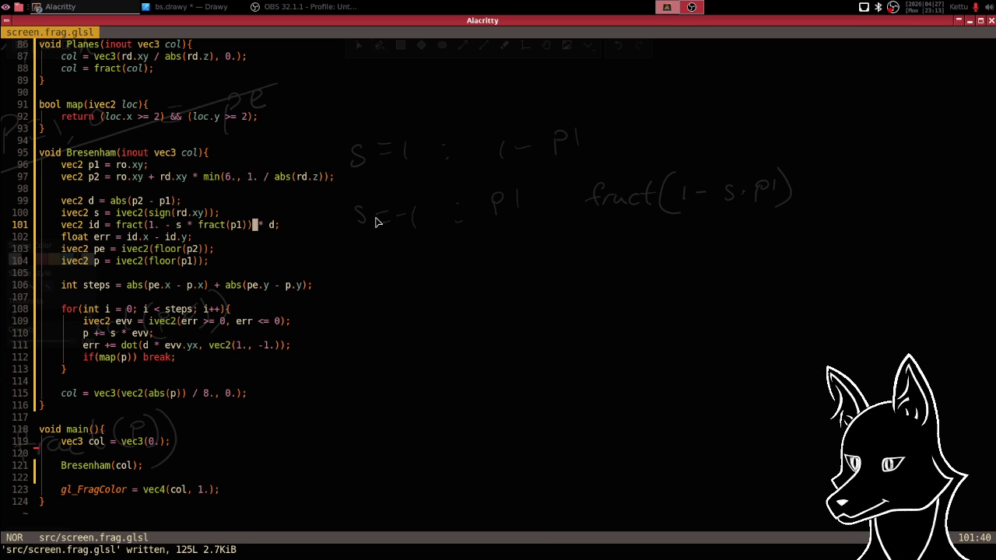
{"action": "key", "text": "alt+Tab"}
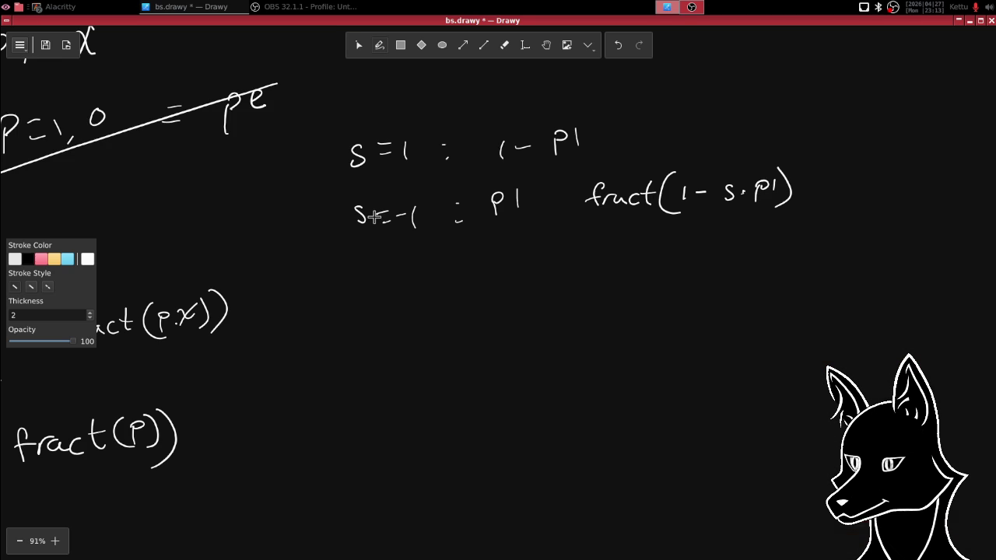
- Save the pending changes to bs.drawy before switching drawings
{"action": "left_click", "coordinate": [19, 45]}
{"action": "mouse_move", "coordinate": [49, 72]}
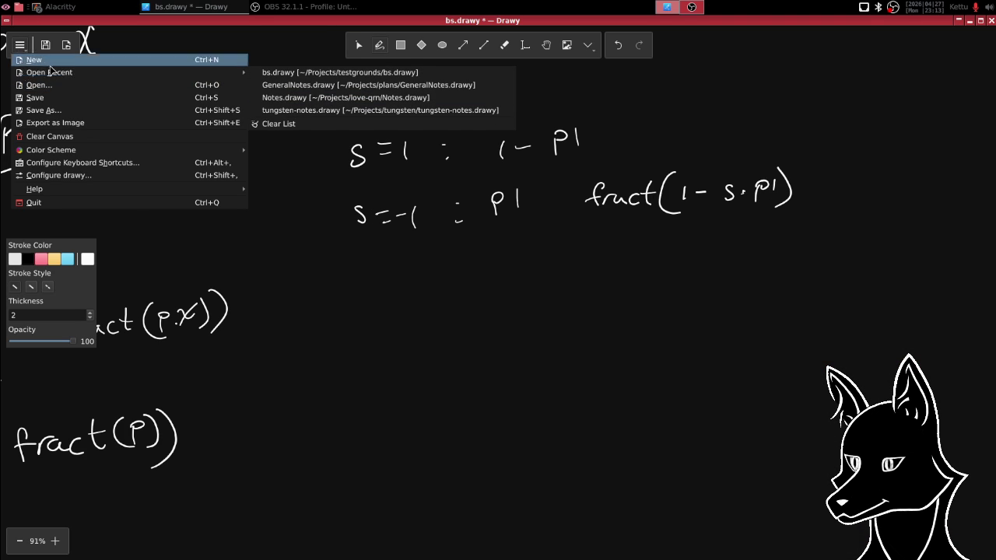
{"action": "key", "text": "Escape"}
{"action": "key", "text": "ctrl+n"}
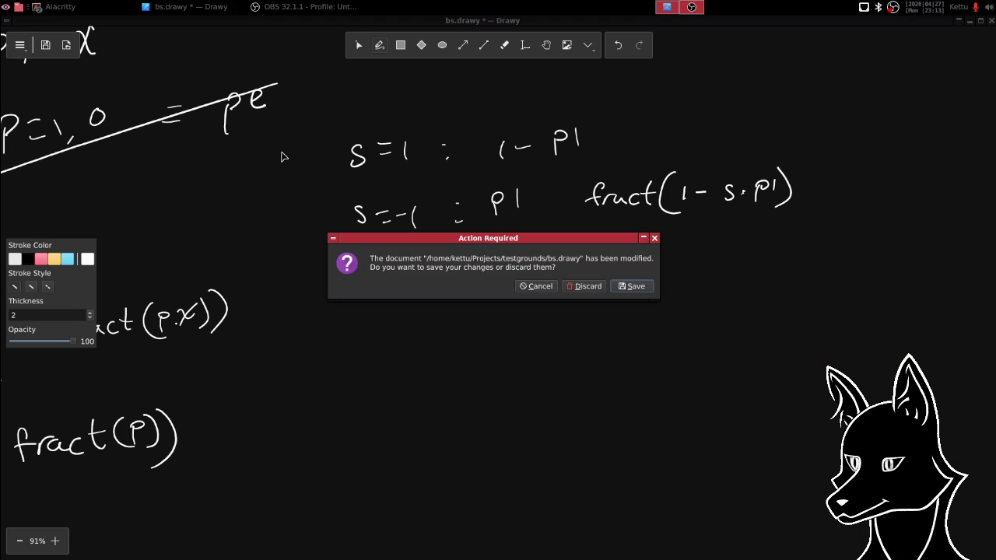
{"action": "left_click", "coordinate": [637, 290]}
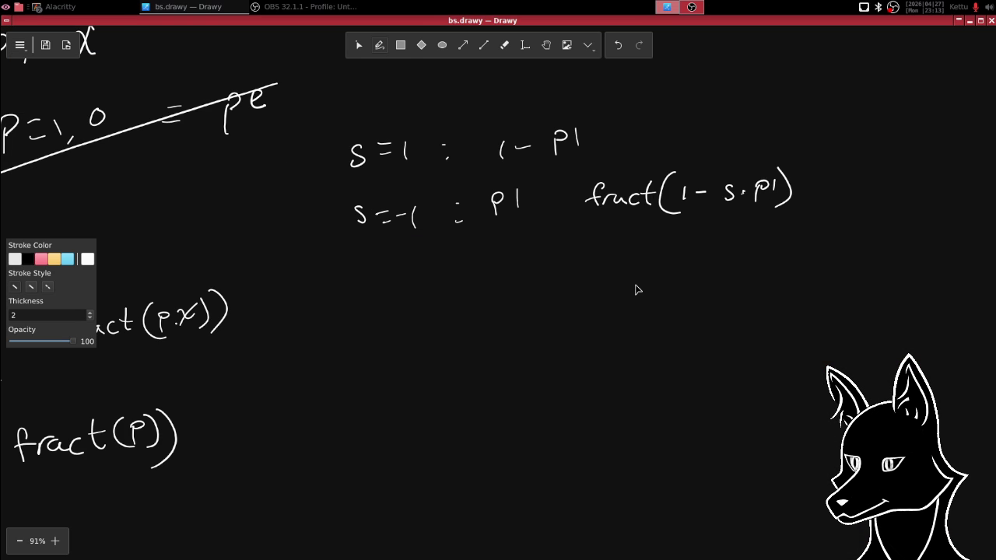
- Open NOTES.drawy from the Projects > Tungsten-Bootstrap folder
{"action": "key", "text": "ctrl+o"}
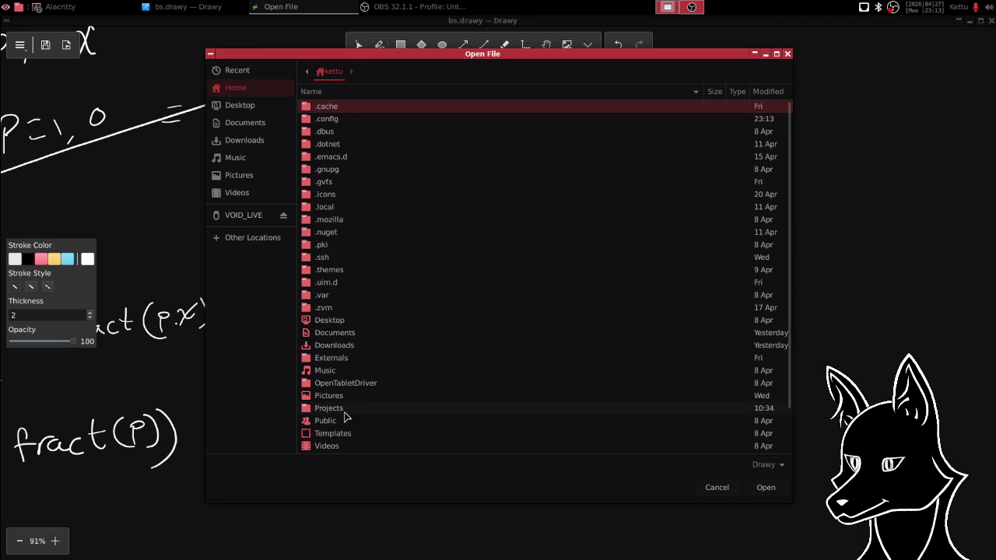
{"action": "double_click", "coordinate": [333, 408]}
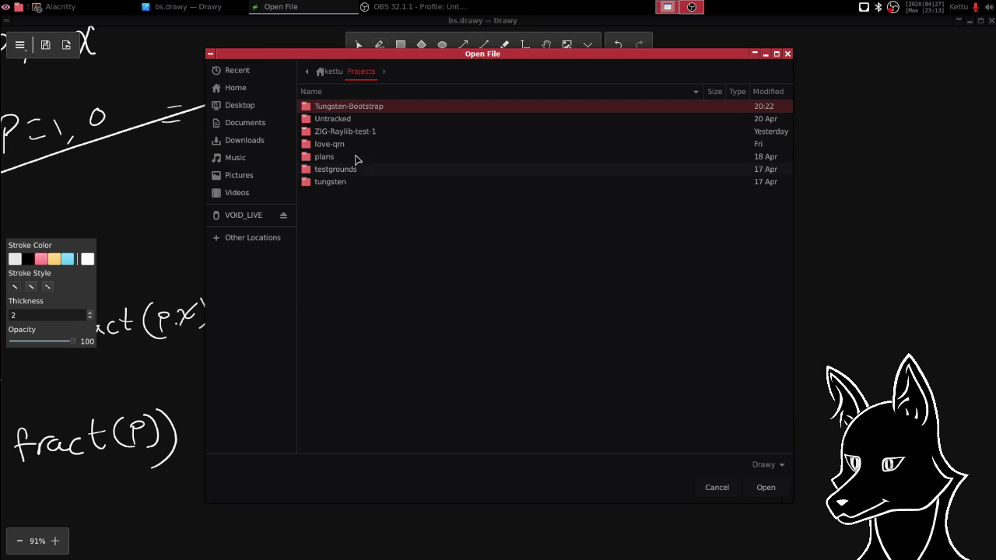
{"action": "double_click", "coordinate": [339, 109]}
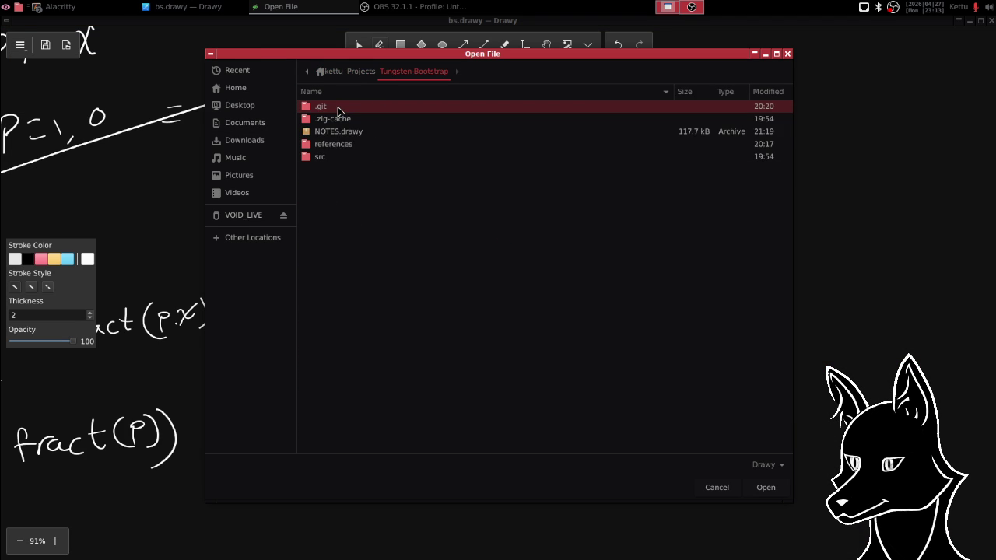
{"action": "double_click", "coordinate": [339, 134]}
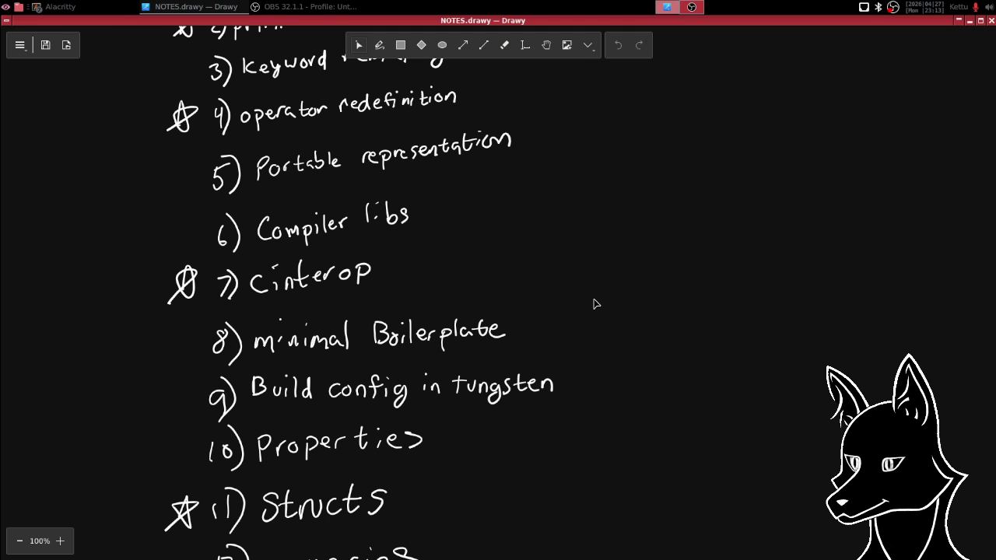
{"action": "key", "text": "alt+Tab"}
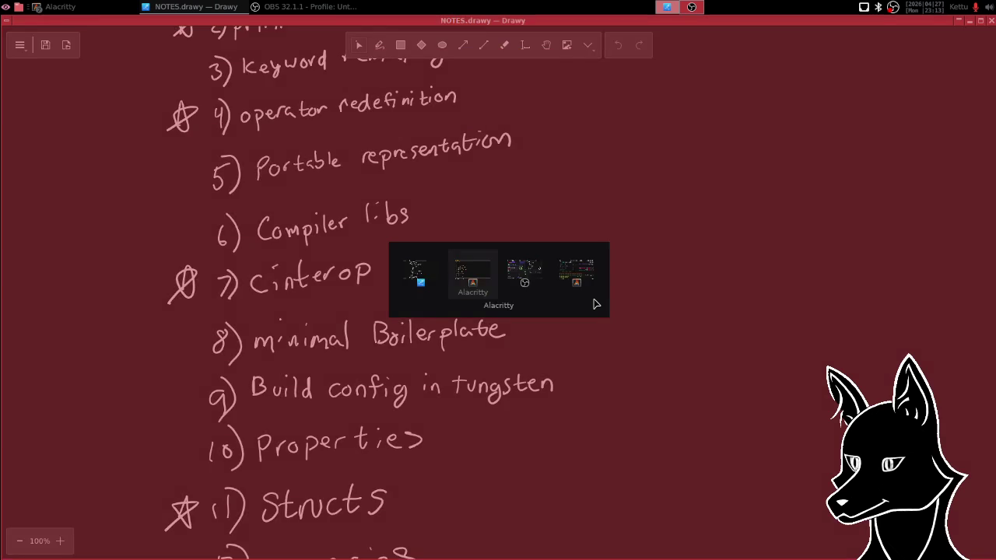
- Save and close the shader file with :wq, then clear the terminal
{"action": "type", "text": ":"}
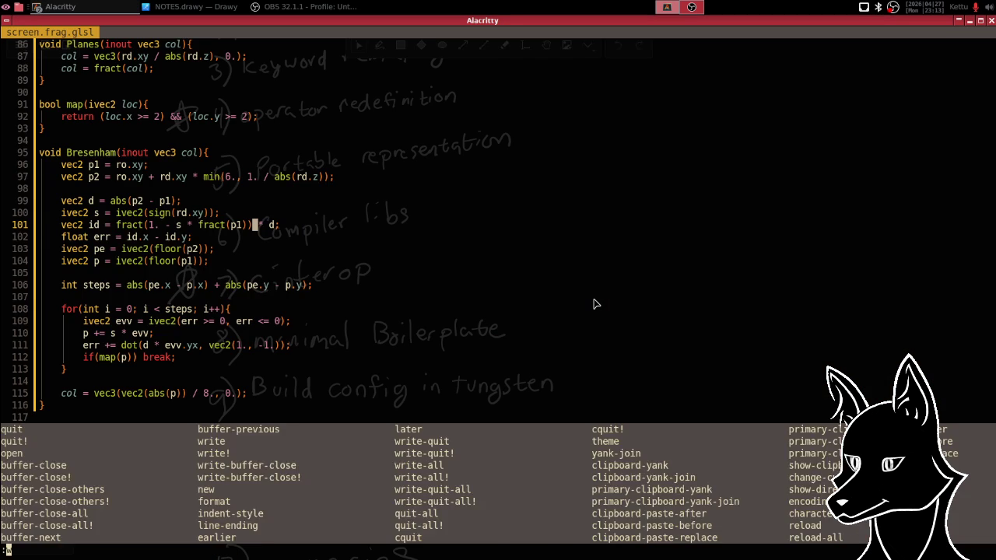
{"action": "type", "text": "q"}
{"action": "key", "text": "BackSpace"}
{"action": "type", "text": "wq"}
{"action": "key", "text": "Return"}
{"action": "type", "text": "clear"}
{"action": "key", "text": "Return"}
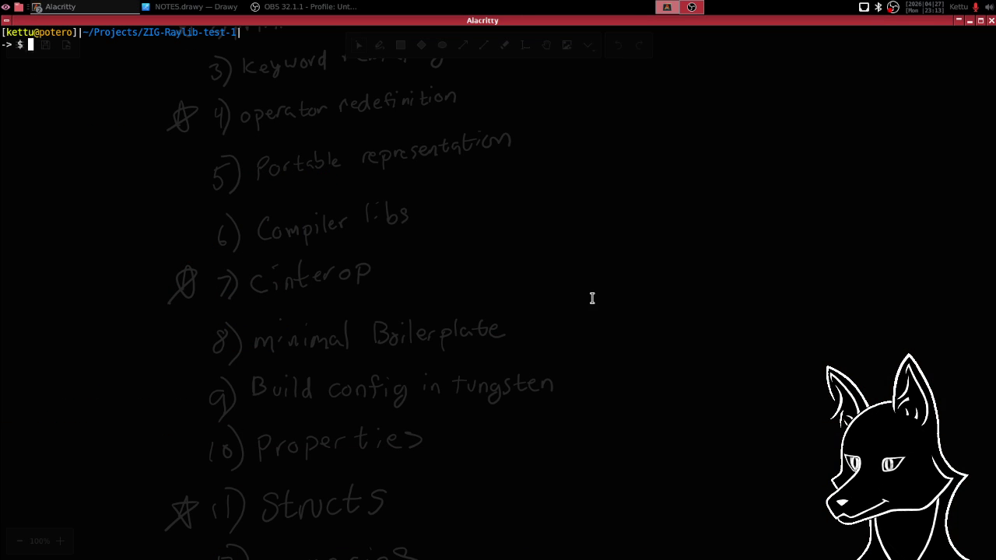
- Use nnn to move into the Tungsten-Bootstrap project folder
{"action": "type", "text": "nnn"}
{"action": "key", "text": "Return"}
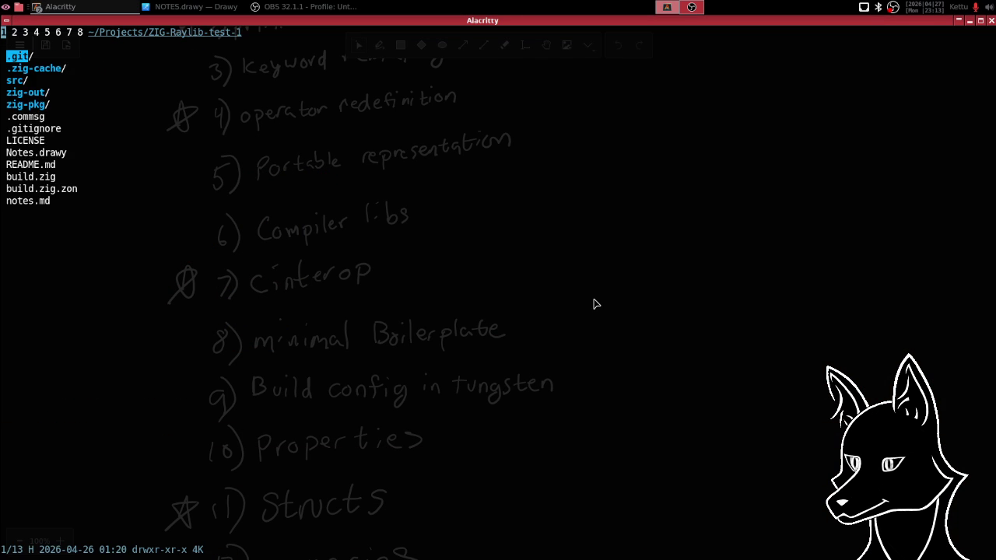
{"action": "key", "text": "h"}
{"action": "key", "text": "k"}
{"action": "key", "text": "k"}
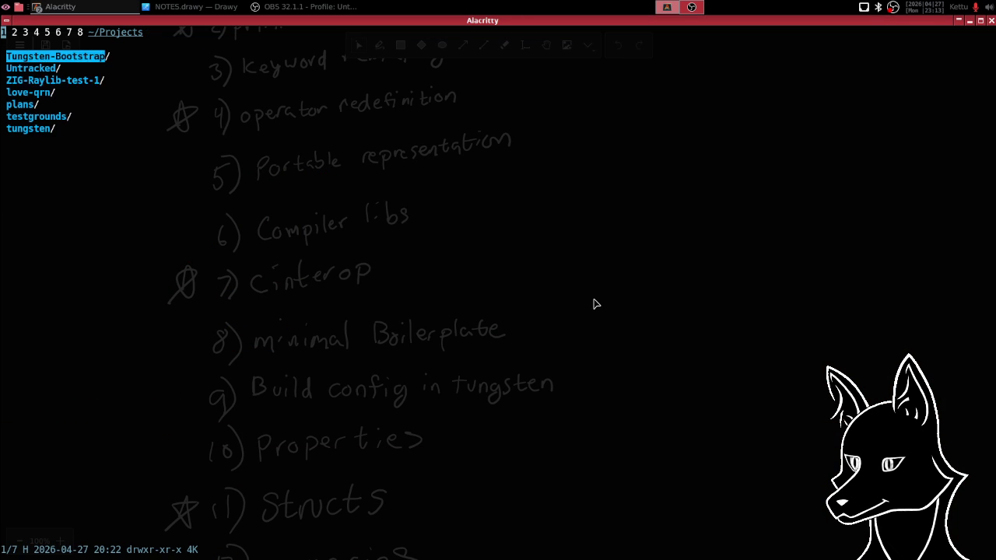
{"action": "key", "text": "l"}
{"action": "type", "text": "q"}
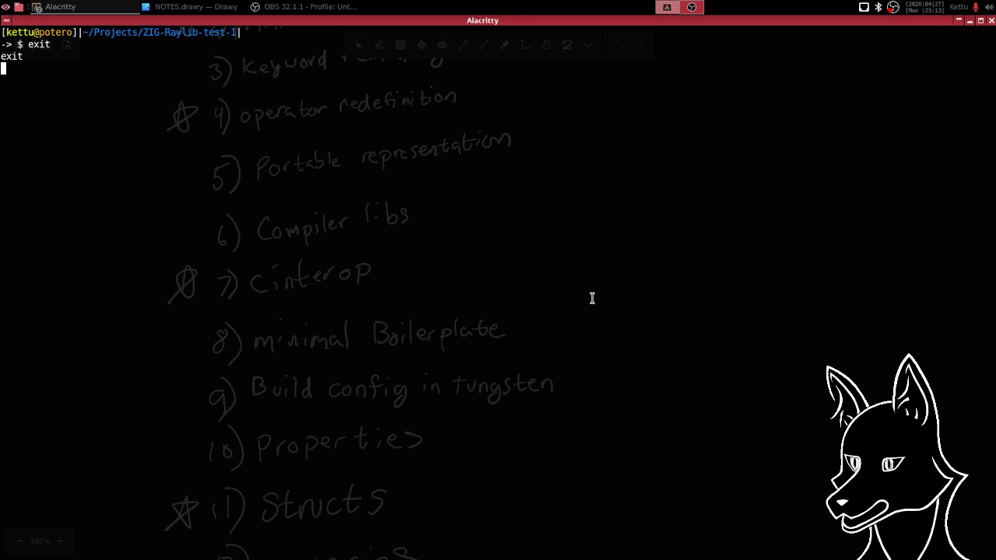
{"action": "type", "text": "clear"}
{"action": "key", "text": "Return"}
- Launch Helix in Tungsten-Bootstrap and open notes.md from the file explorer
{"action": "type", "text": "hx"}
{"action": "key", "text": "Return"}
{"action": "key", "text": "space"}
{"action": "key", "text": "e"}
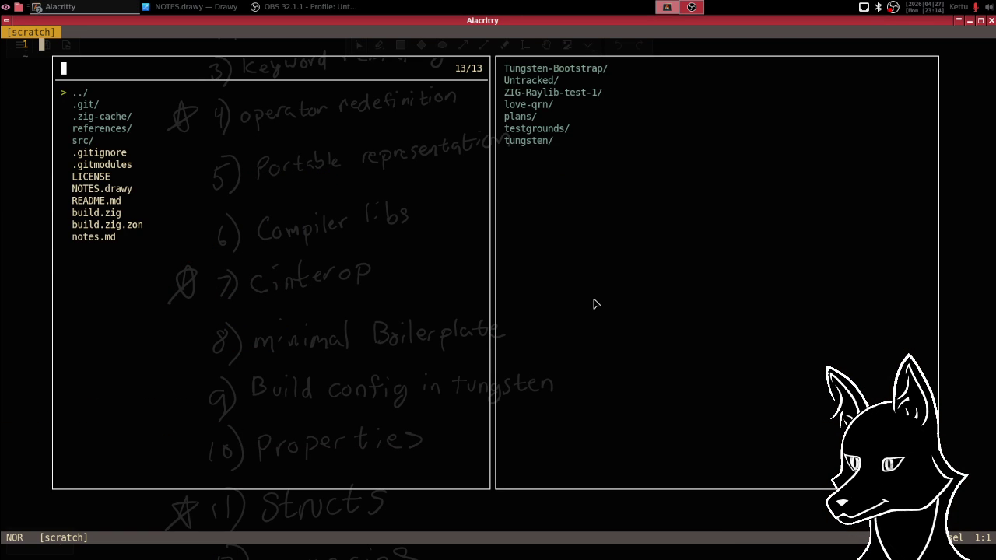
{"action": "key", "text": "Down"}
{"action": "key", "text": "Down"}
{"action": "key", "text": "Down"}
{"action": "key", "text": "Down"}
{"action": "key", "text": "Down"}
{"action": "key", "text": "Down"}
{"action": "key", "text": "Down"}
{"action": "key", "text": "Down"}
{"action": "key", "text": "Down"}
{"action": "key", "text": "Down"}
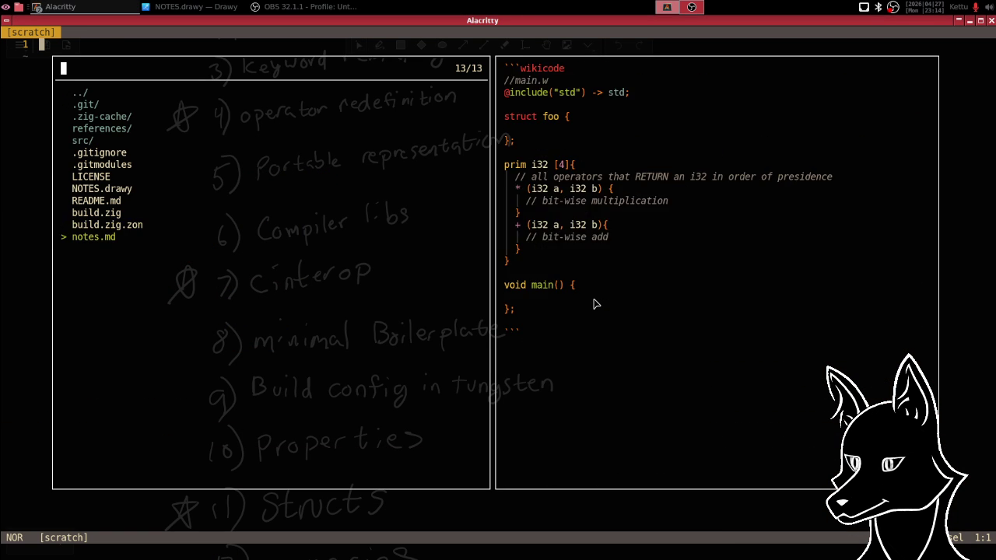
{"action": "key", "text": "Return"}
- Browse notes.md around the operator and prim i32 definitions, then return to Drawy
{"action": "key", "text": "Down"}
{"action": "key", "text": "Down"}
{"action": "key", "text": "Down"}
{"action": "key", "text": "Down"}
{"action": "key", "text": "Down"}
{"action": "key", "text": "Down"}
{"action": "key", "text": "Down"}
{"action": "key", "text": "Down"}
{"action": "key", "text": "Up"}
{"action": "key", "text": "Up"}
{"action": "key", "text": "Up"}
{"action": "key", "text": "Up"}
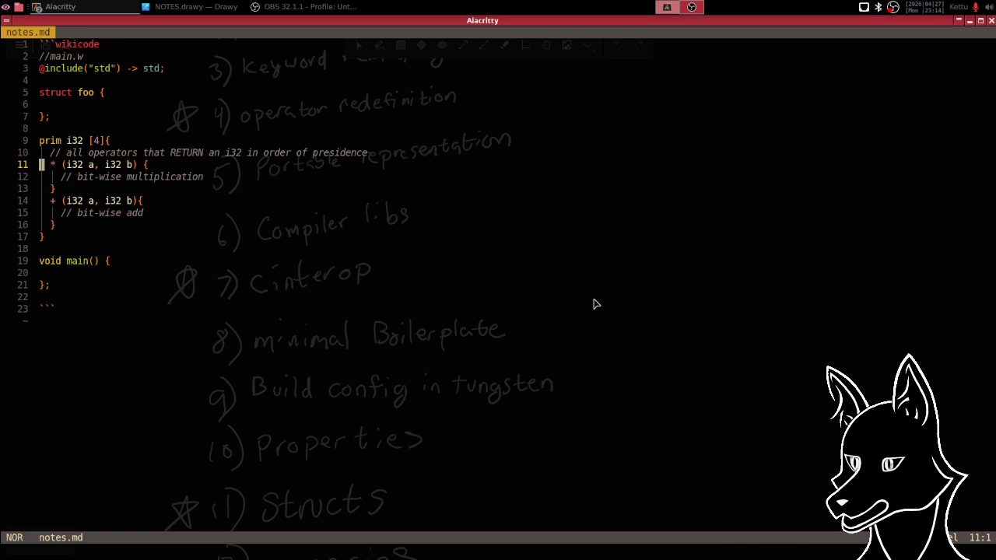
{"action": "key", "text": "Up"}
{"action": "key", "text": "Up"}
{"action": "key", "text": "Up"}
{"action": "key", "text": "Up"}
{"action": "key", "text": "Down"}
{"action": "key", "text": "Down"}
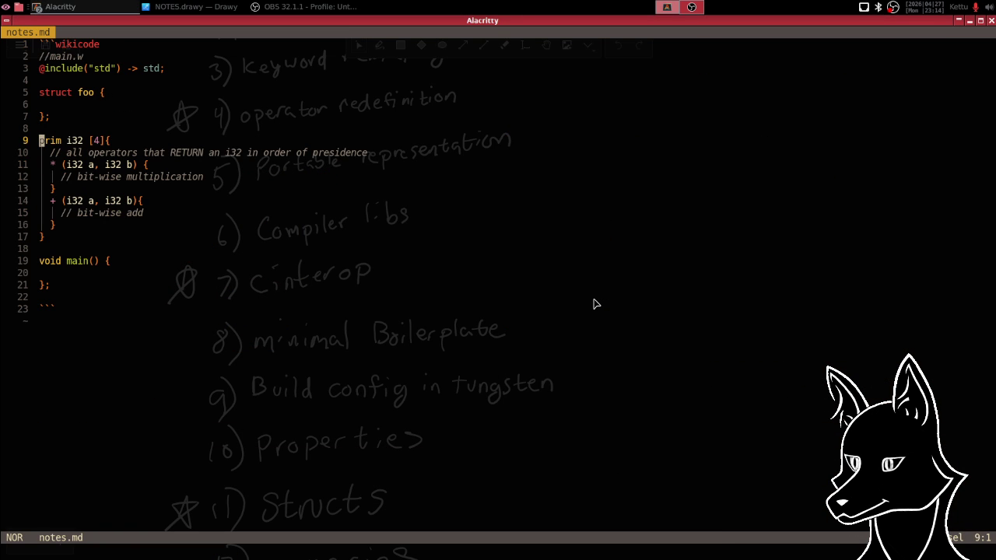
{"action": "key", "text": "alt+Tab"}
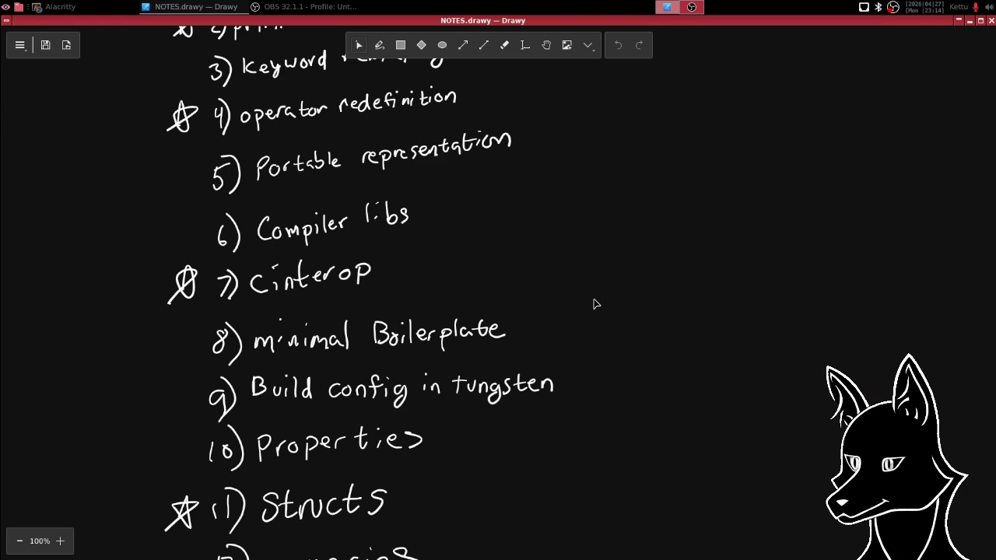
{"action": "scroll", "coordinate": [451, 248], "scroll_direction": "up", "scroll_amount": 1}
{"action": "scroll", "coordinate": [471, 194], "scroll_direction": "up", "scroll_amount": 3}
{"action": "scroll", "coordinate": [467, 149], "scroll_direction": "up", "scroll_amount": 2}
{"action": "scroll", "coordinate": [457, 148], "scroll_direction": "right", "scroll_amount": 5}
{"action": "scroll", "coordinate": [497, 173], "scroll_direction": "up", "scroll_amount": 4}
{"action": "scroll", "coordinate": [406, 200], "scroll_direction": "right", "scroll_amount": 4}
{"action": "scroll", "coordinate": [449, 169], "scroll_direction": "right", "scroll_amount": 6}
{"action": "scroll", "coordinate": [449, 169], "scroll_direction": "up", "scroll_amount": 3}
{"action": "scroll", "coordinate": [543, 180], "scroll_direction": "right", "scroll_amount": 3}
{"action": "scroll", "coordinate": [543, 180], "scroll_direction": "right", "scroll_amount": 4}
{"action": "scroll", "coordinate": [543, 181], "scroll_direction": "down", "scroll_amount": 1}
{"action": "scroll", "coordinate": [389, 162], "scroll_direction": "right", "scroll_amount": 2}
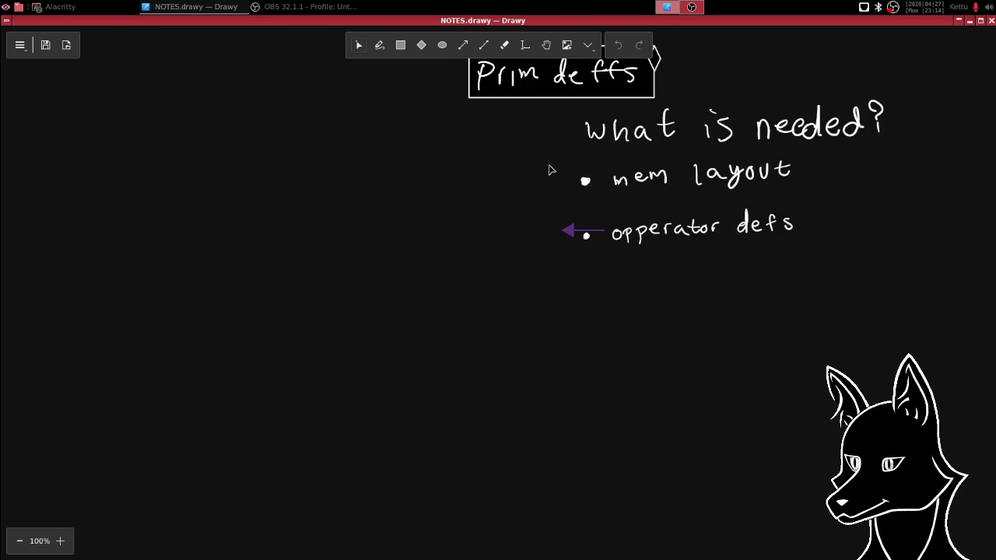
{"action": "scroll", "coordinate": [552, 168], "scroll_direction": "right", "scroll_amount": 3}
{"action": "scroll", "coordinate": [552, 169], "scroll_direction": "up", "scroll_amount": 1}
{"action": "scroll", "coordinate": [373, 216], "scroll_direction": "right", "scroll_amount": 1}
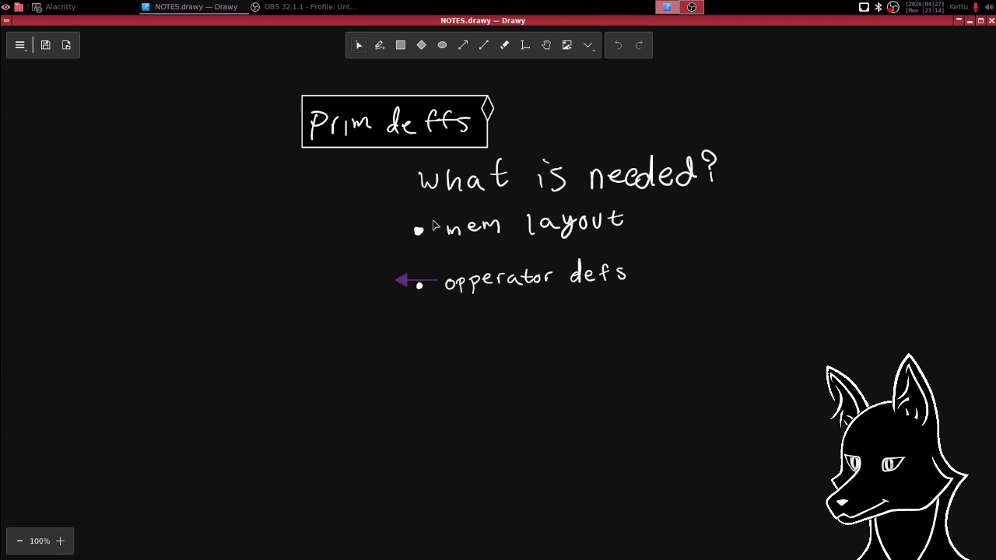
{"action": "scroll", "coordinate": [402, 182], "scroll_direction": "left", "scroll_amount": 3}
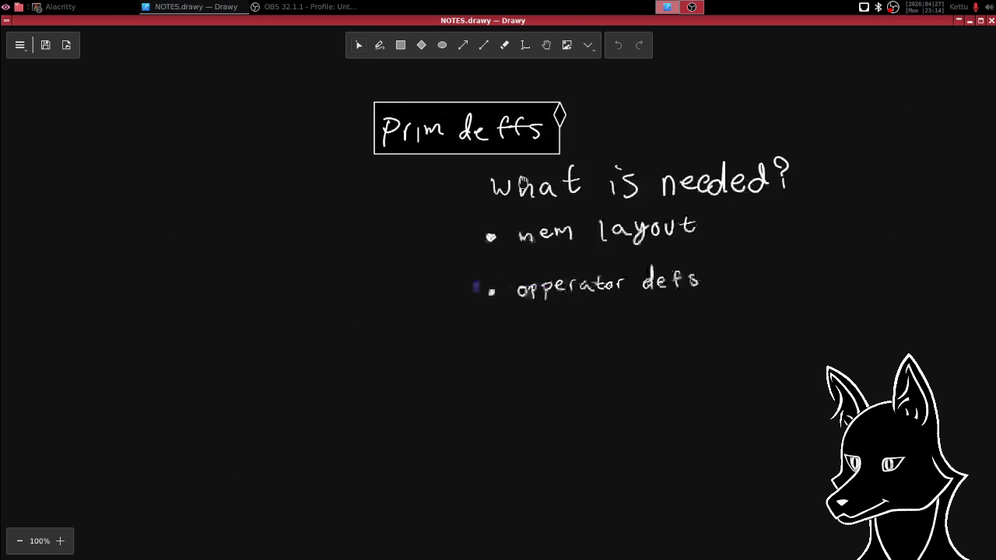
{"action": "scroll", "coordinate": [510, 190], "scroll_direction": "left", "scroll_amount": 2}
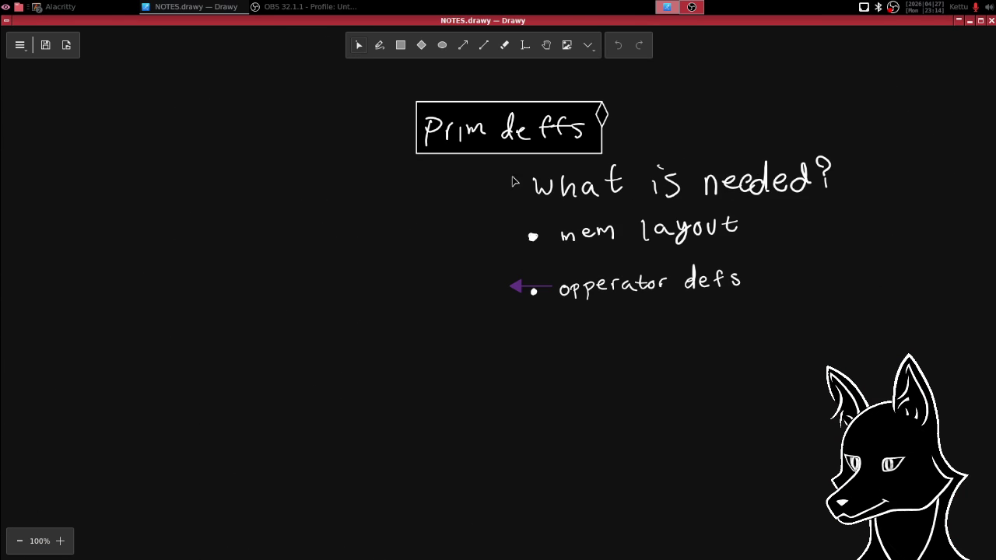
{"action": "scroll", "coordinate": [476, 180], "scroll_direction": "right", "scroll_amount": 2}
{"action": "scroll", "coordinate": [475, 180], "scroll_direction": "right", "scroll_amount": 2}
{"action": "scroll", "coordinate": [542, 155], "scroll_direction": "left", "scroll_amount": 5}
{"action": "scroll", "coordinate": [543, 156], "scroll_direction": "down", "scroll_amount": 3}
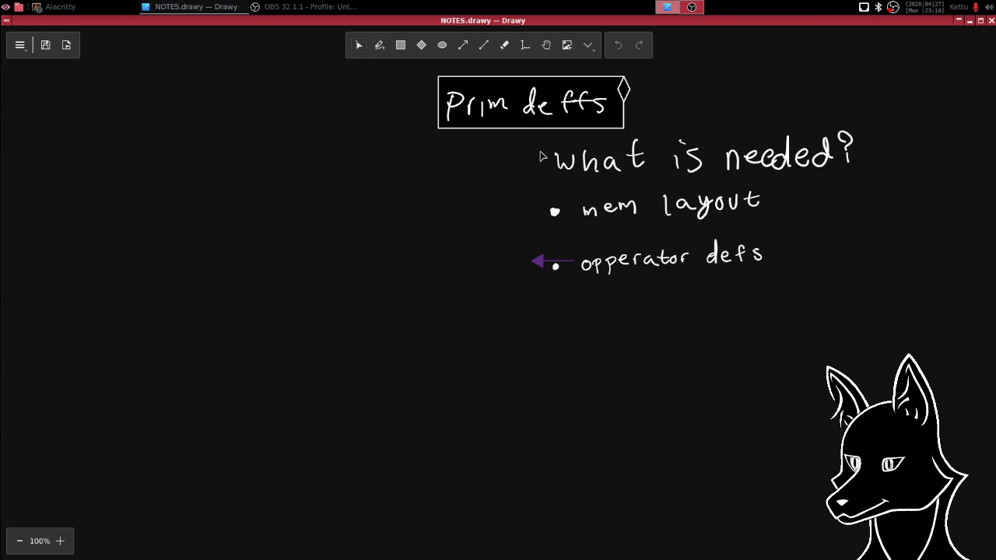
{"action": "scroll", "coordinate": [542, 154], "scroll_direction": "right", "scroll_amount": 7}
{"action": "scroll", "coordinate": [541, 155], "scroll_direction": "up", "scroll_amount": 3}
{"action": "scroll", "coordinate": [491, 173], "scroll_direction": "left", "scroll_amount": 9}
{"action": "scroll", "coordinate": [491, 173], "scroll_direction": "down", "scroll_amount": 2}
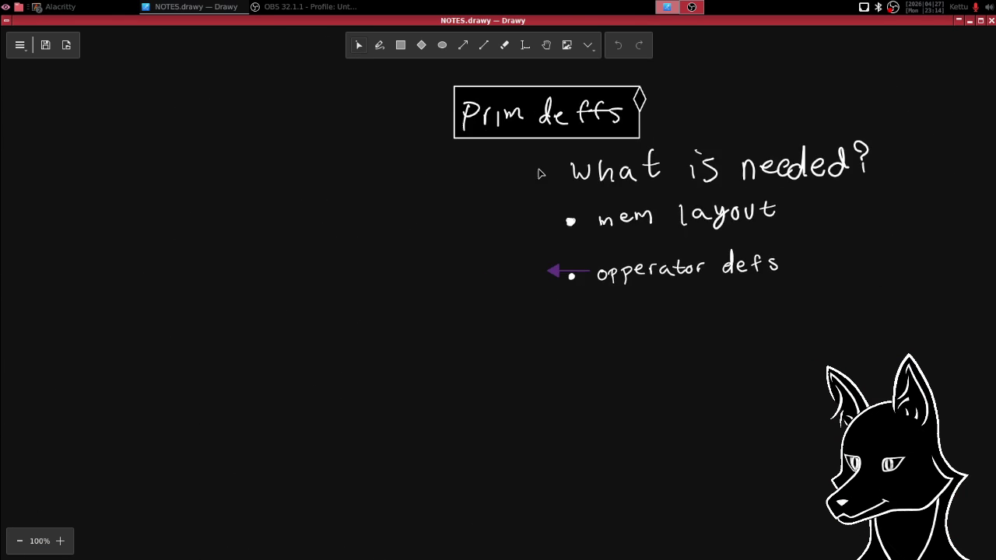
{"action": "scroll", "coordinate": [506, 175], "scroll_direction": "right", "scroll_amount": 5}
{"action": "scroll", "coordinate": [534, 171], "scroll_direction": "right", "scroll_amount": 5}
{"action": "scroll", "coordinate": [510, 149], "scroll_direction": "right", "scroll_amount": 1}
{"action": "scroll", "coordinate": [509, 149], "scroll_direction": "right", "scroll_amount": 3}
{"action": "scroll", "coordinate": [509, 150], "scroll_direction": "down", "scroll_amount": 1}
{"action": "scroll", "coordinate": [458, 127], "scroll_direction": "down", "scroll_amount": 1}
{"action": "scroll", "coordinate": [457, 127], "scroll_direction": "down", "scroll_amount": 1}
{"action": "scroll", "coordinate": [481, 118], "scroll_direction": "right", "scroll_amount": 1}
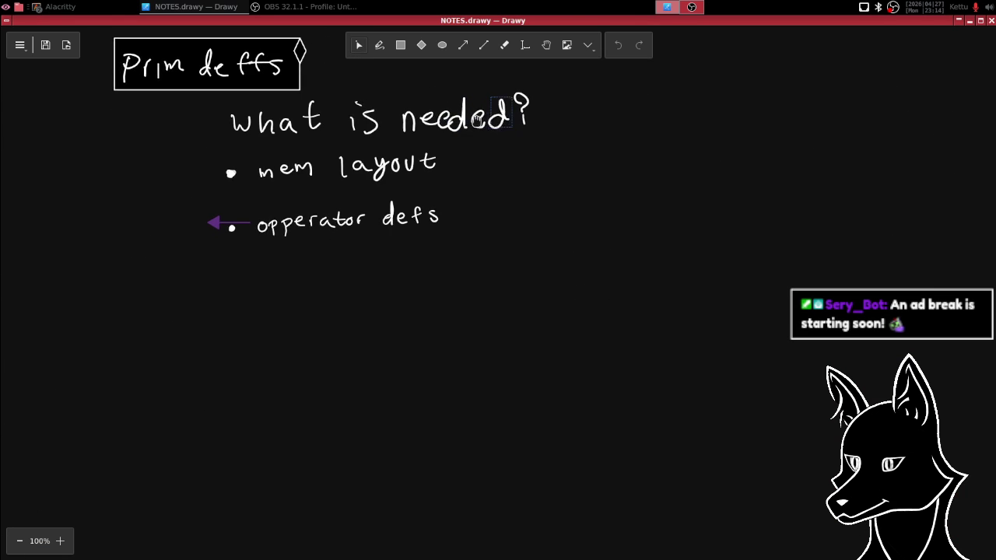
{"action": "scroll", "coordinate": [482, 119], "scroll_direction": "right", "scroll_amount": 1}
{"action": "scroll", "coordinate": [482, 118], "scroll_direction": "down", "scroll_amount": 1}
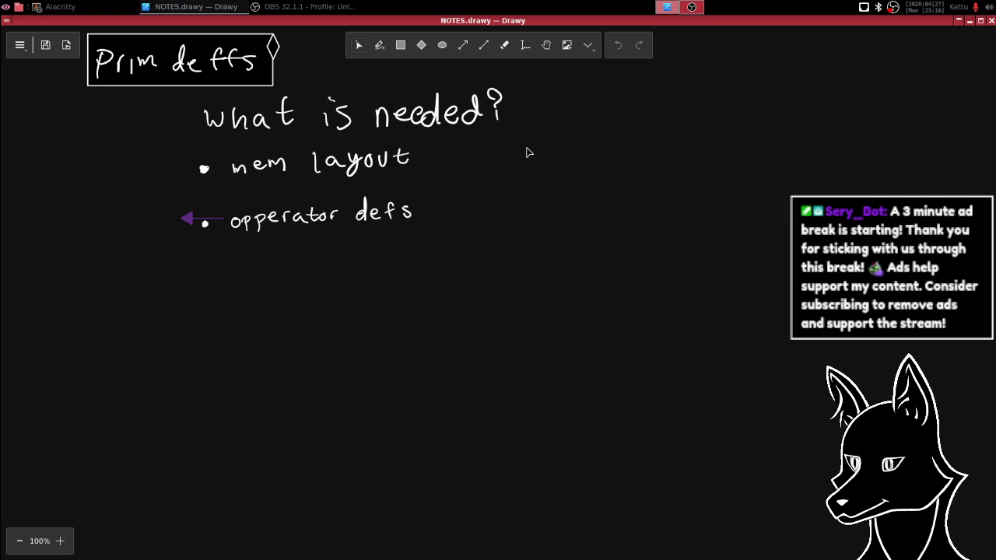
- Repeatedly select and deselect the diamond beside the Prim defs title box
{"action": "scroll", "coordinate": [544, 162], "scroll_direction": "up", "scroll_amount": 1}
{"action": "mouse_move", "coordinate": [550, 164]}
{"action": "left_mouse_down"}
{"action": "mouse_move", "coordinate": [651, 160]}
{"action": "mouse_move", "coordinate": [584, 117]}
{"action": "mouse_move", "coordinate": [599, 127]}
{"action": "mouse_move", "coordinate": [548, 119]}
{"action": "mouse_move", "coordinate": [550, 149]}
{"action": "left_mouse_up"}
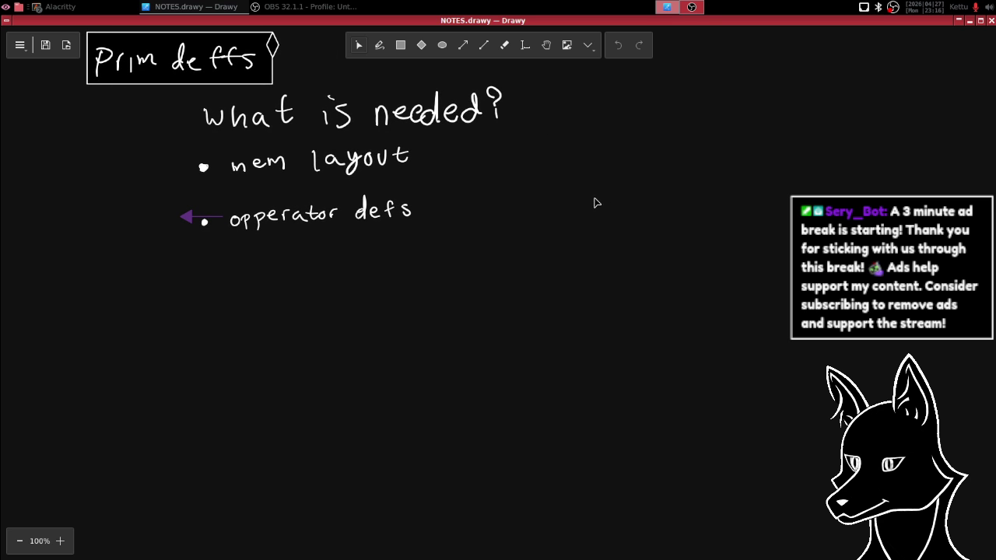
{"action": "left_click", "coordinate": [272, 47]}
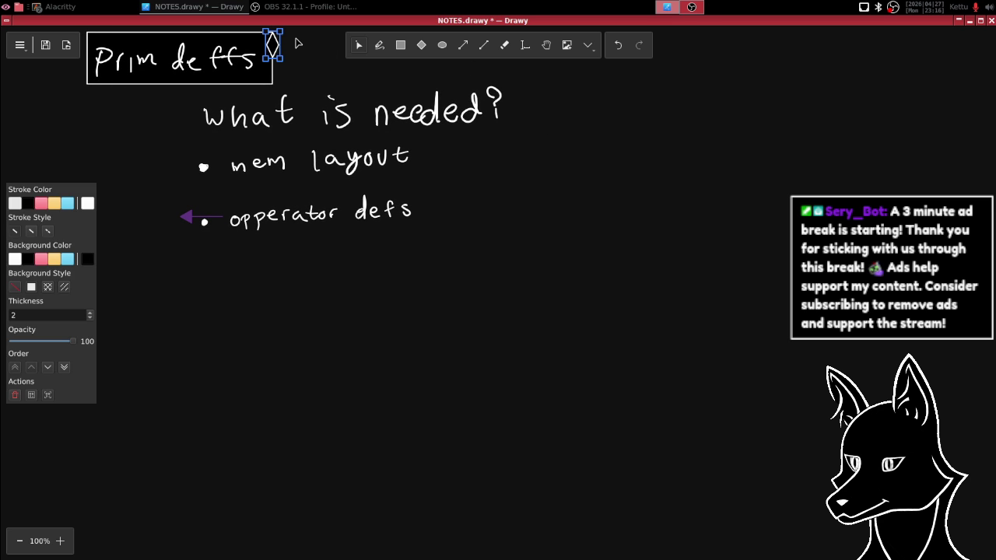
{"action": "left_click", "coordinate": [319, 67]}
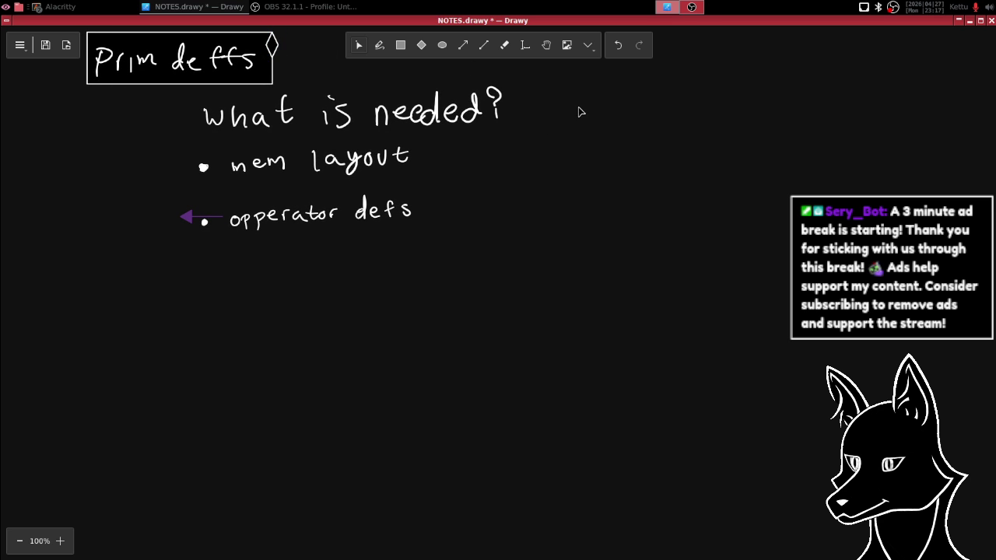
{"action": "left_click", "coordinate": [268, 47]}
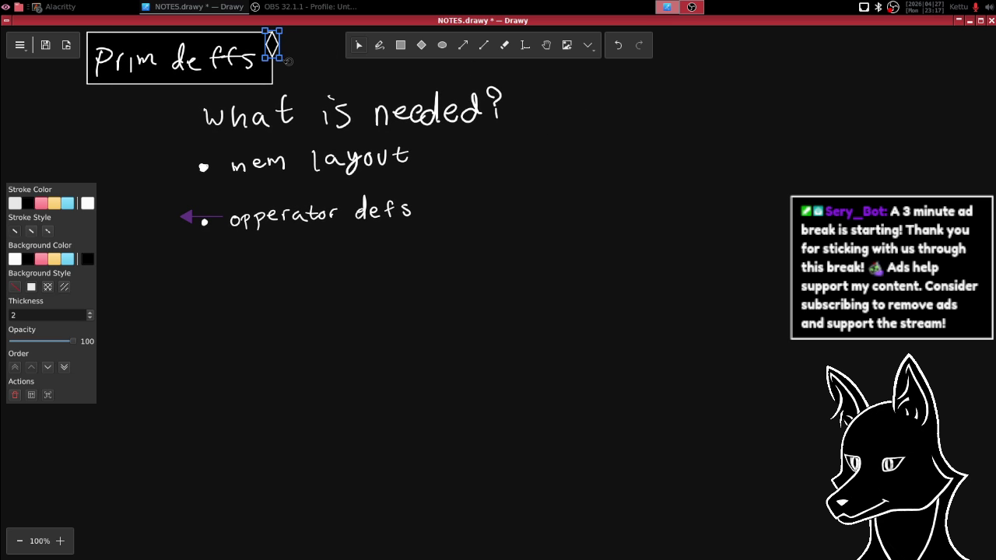
{"action": "left_click", "coordinate": [325, 81]}
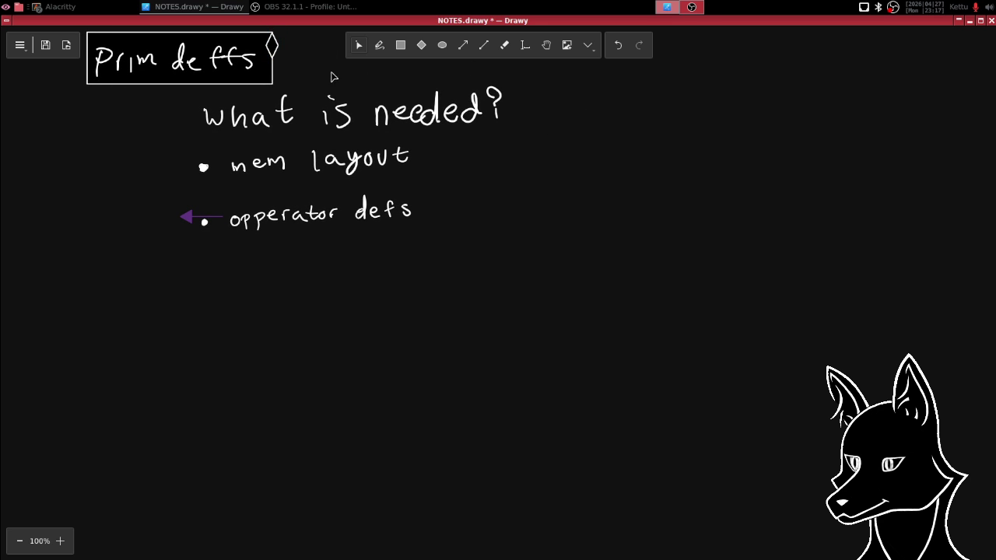
{"action": "left_click", "coordinate": [272, 50]}
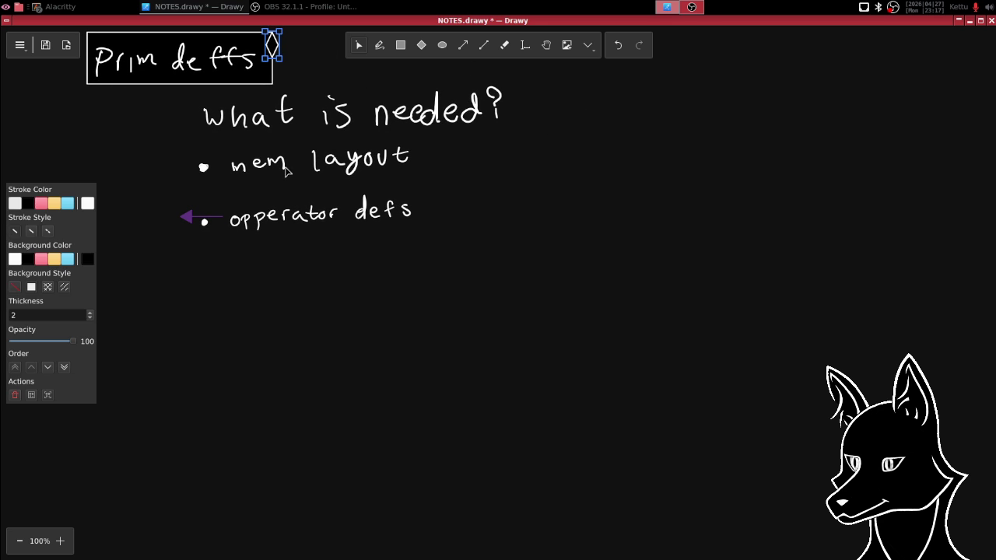
{"action": "left_click", "coordinate": [297, 61]}
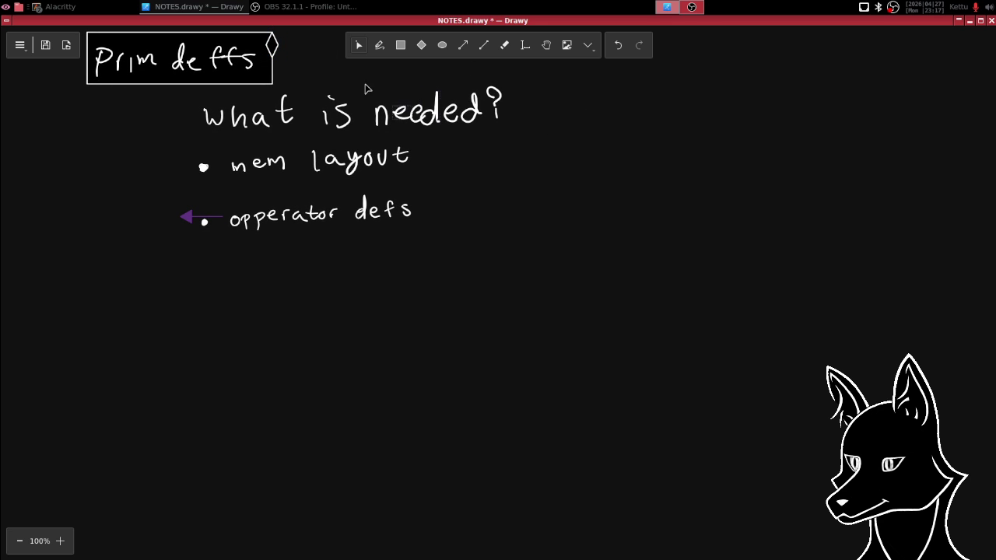
{"action": "left_click", "coordinate": [270, 45]}
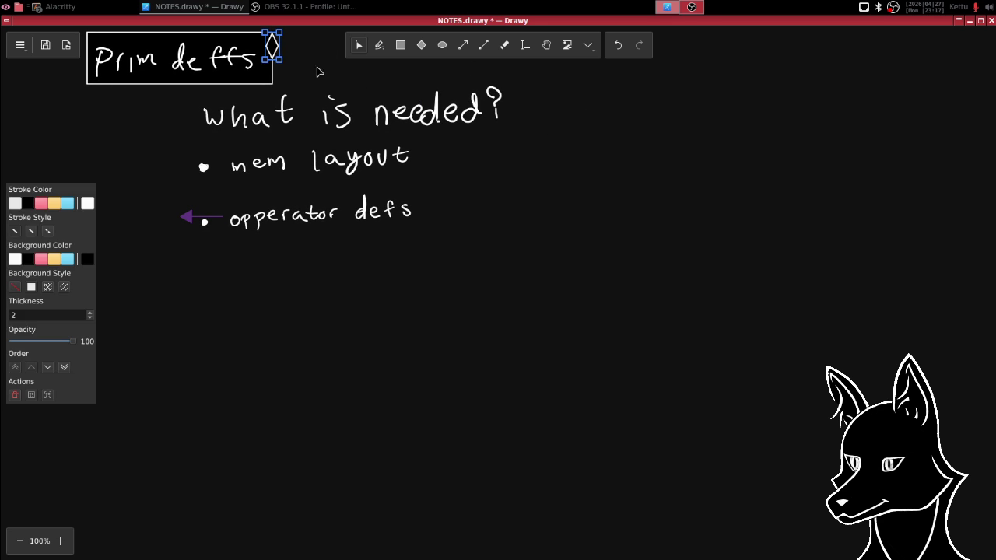
{"action": "left_click", "coordinate": [310, 52]}
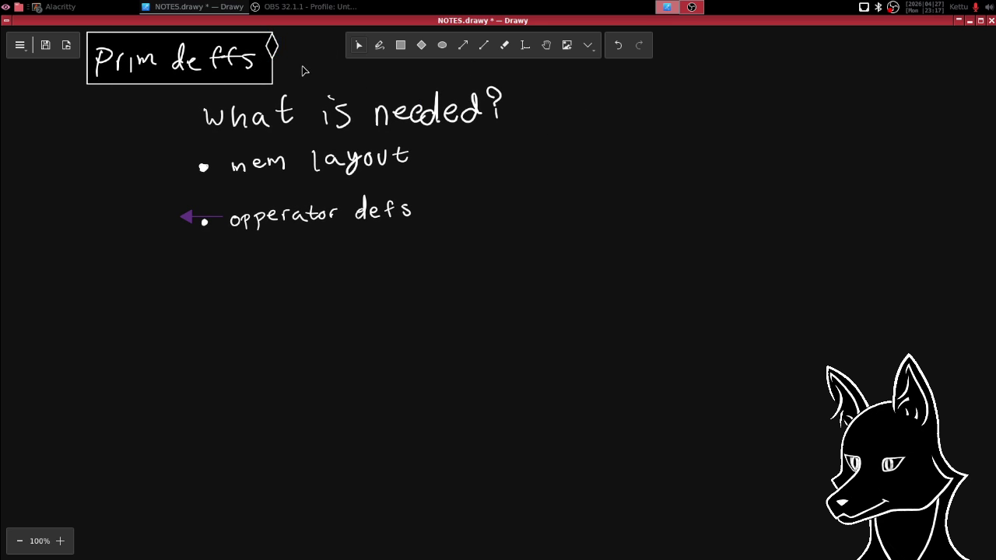
{"action": "left_click", "coordinate": [274, 50]}
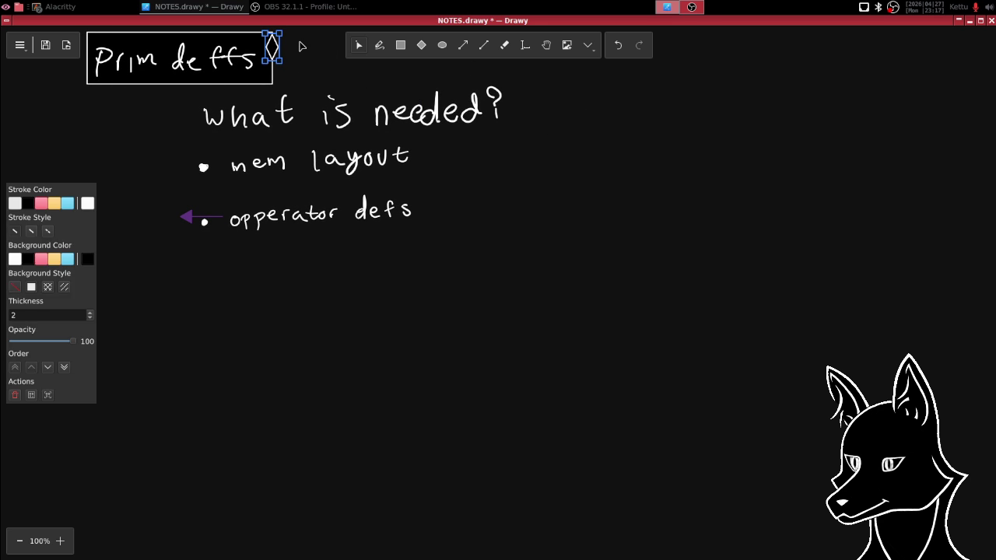
{"action": "left_click", "coordinate": [313, 61]}
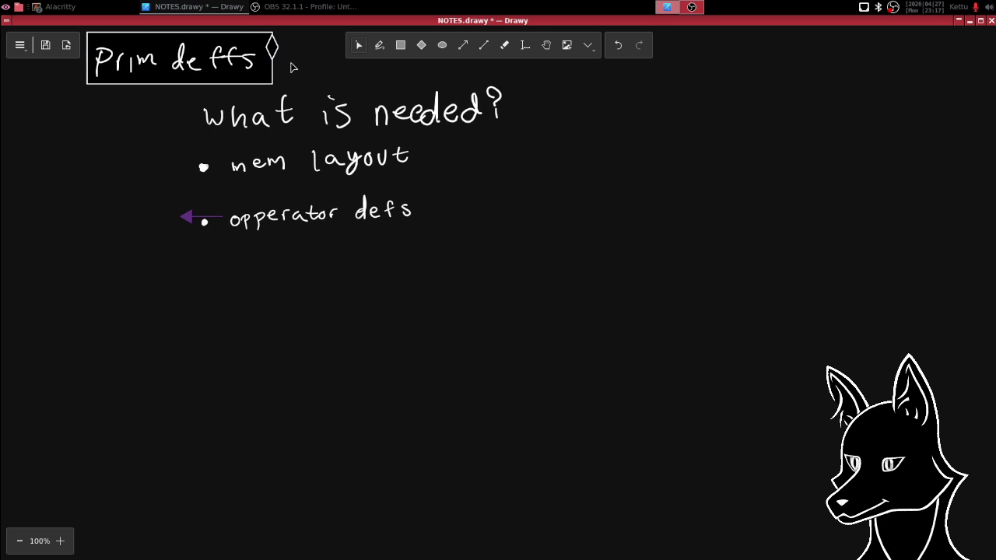
{"action": "left_click", "coordinate": [276, 58]}
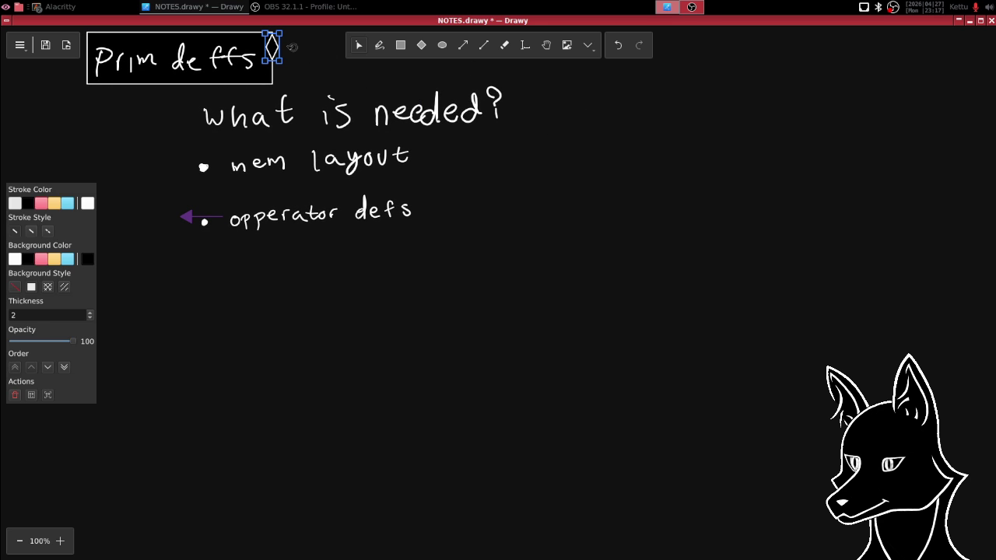
{"action": "left_click", "coordinate": [323, 67]}
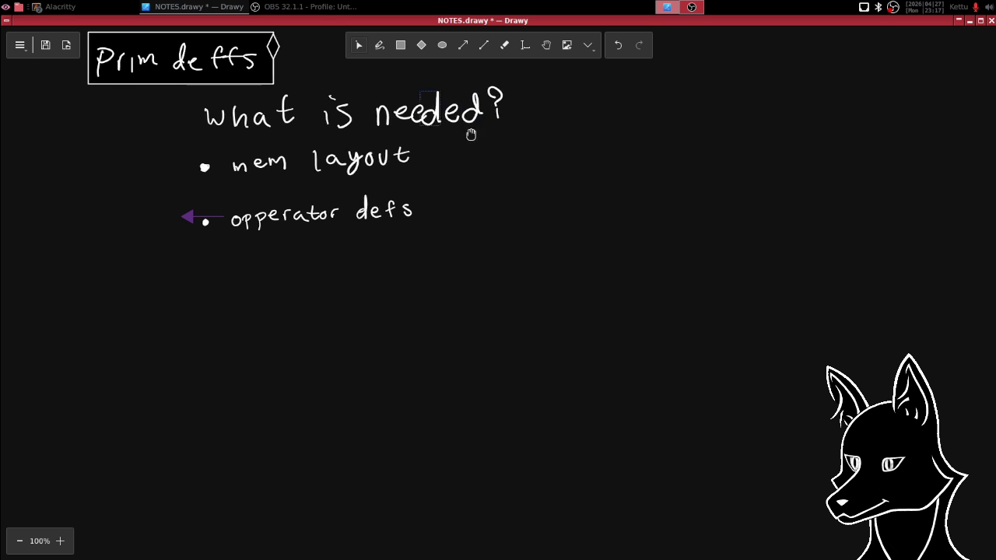
- Pan across the Prim deffs notes and save NOTES.drawy with Ctrl+S
{"action": "scroll", "coordinate": [469, 134], "scroll_direction": "left", "scroll_amount": 2}
{"action": "scroll", "coordinate": [469, 133], "scroll_direction": "up", "scroll_amount": 1}
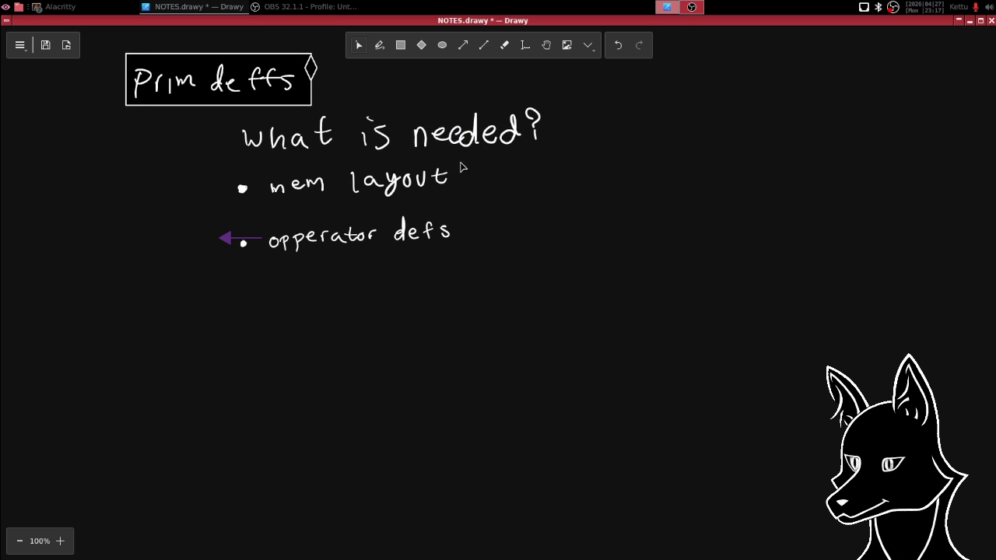
{"action": "scroll", "coordinate": [529, 148], "scroll_direction": "right", "scroll_amount": 1}
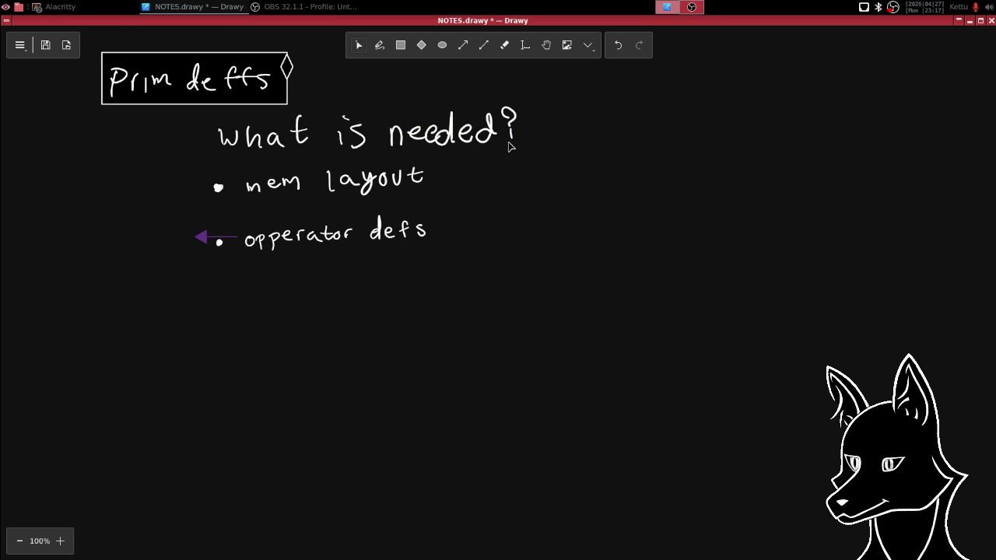
{"action": "scroll", "coordinate": [519, 145], "scroll_direction": "left", "scroll_amount": 2}
{"action": "scroll", "coordinate": [536, 144], "scroll_direction": "left", "scroll_amount": 1}
{"action": "scroll", "coordinate": [525, 164], "scroll_direction": "left", "scroll_amount": 1}
{"action": "left_click_drag", "start_coordinate": [533, 171], "coordinate": [433, 179]}
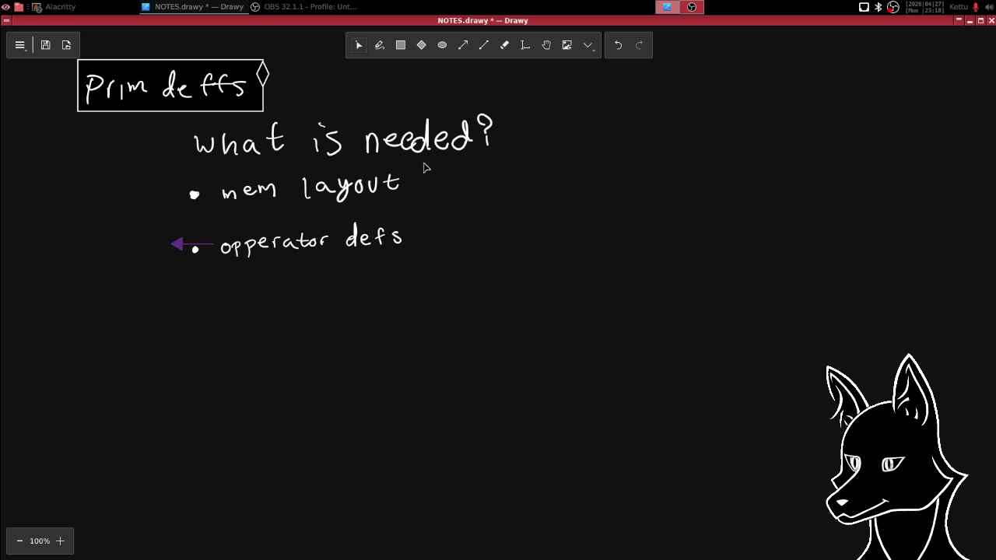
{"action": "scroll", "coordinate": [467, 167], "scroll_direction": "left", "scroll_amount": 3}
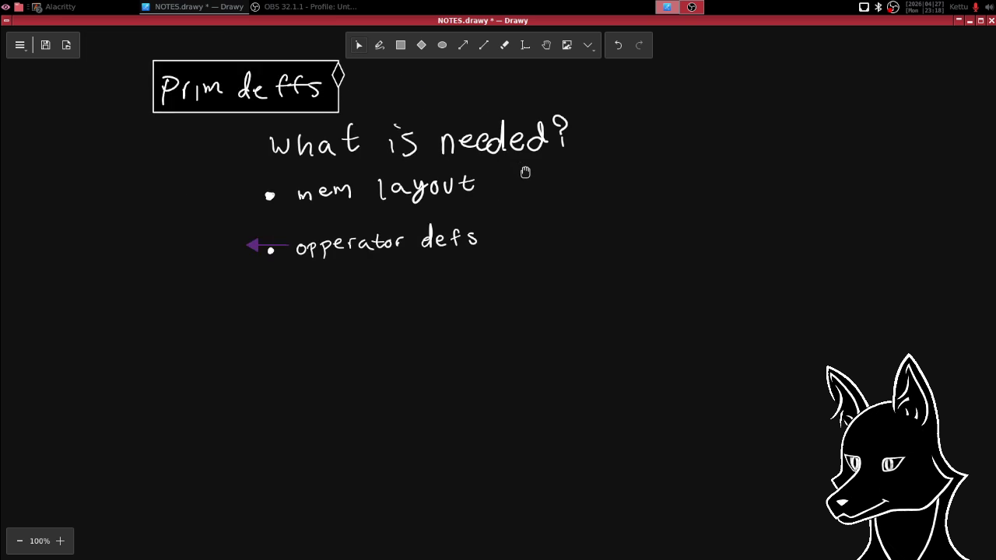
{"action": "scroll", "coordinate": [523, 175], "scroll_direction": "up", "scroll_amount": 1}
{"action": "scroll", "coordinate": [513, 187], "scroll_direction": "right", "scroll_amount": 4}
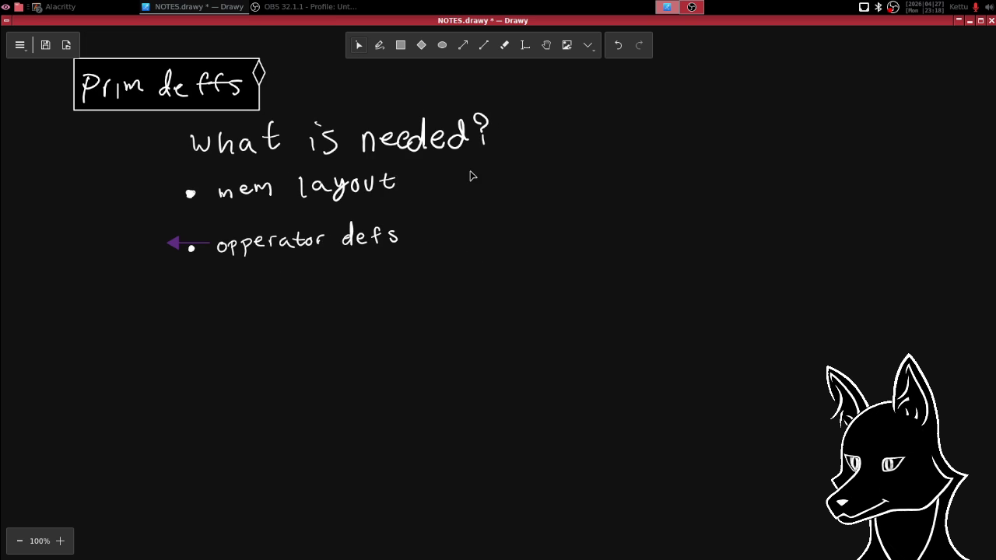
{"action": "scroll", "coordinate": [470, 173], "scroll_direction": "down", "scroll_amount": 1}
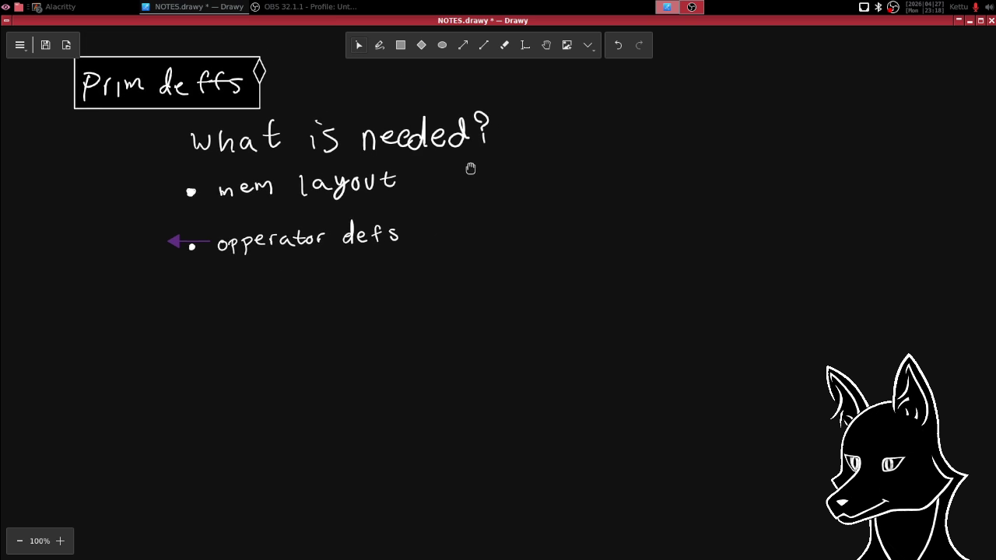
{"action": "scroll", "coordinate": [475, 165], "scroll_direction": "left", "scroll_amount": 1}
{"action": "scroll", "coordinate": [477, 163], "scroll_direction": "down", "scroll_amount": 1}
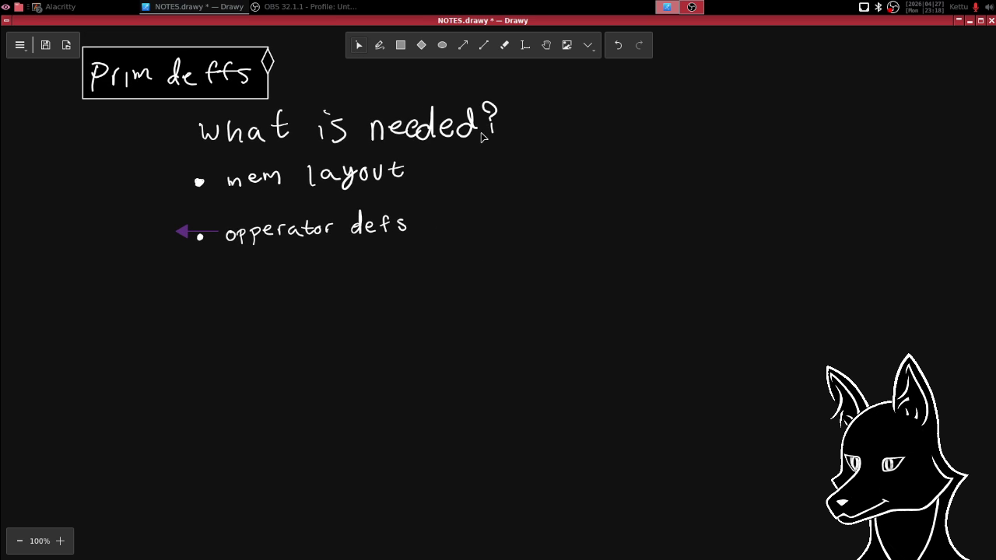
{"action": "key", "text": "ctrl+s"}
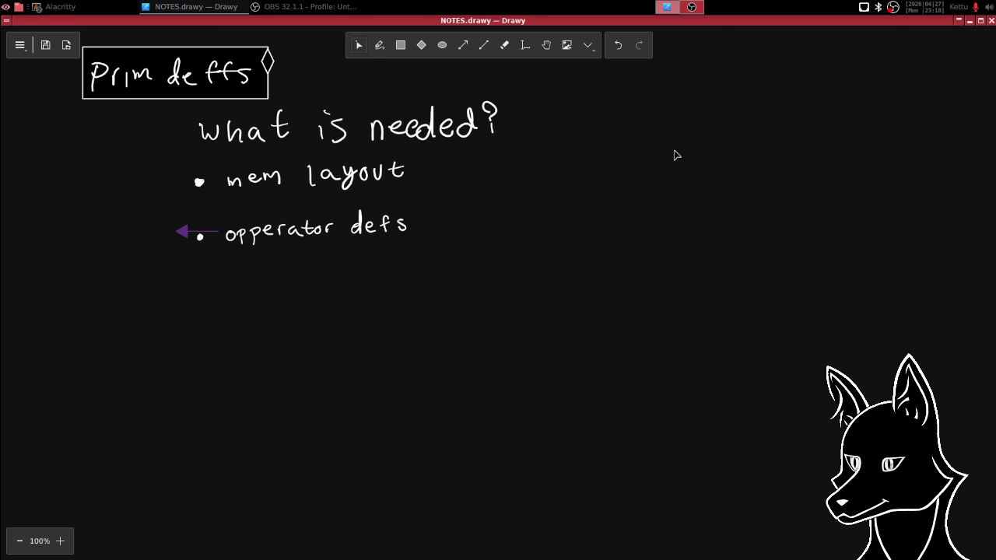
{"action": "scroll", "coordinate": [651, 147], "scroll_direction": "left", "scroll_amount": 2}
{"action": "scroll", "coordinate": [797, 161], "scroll_direction": "left", "scroll_amount": 8}
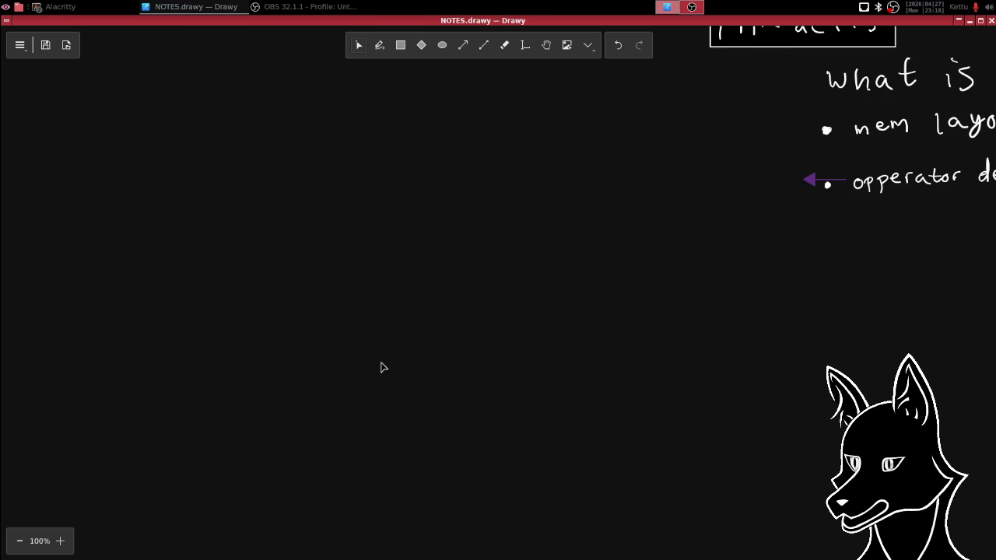
{"action": "scroll", "coordinate": [344, 373], "scroll_direction": "up", "scroll_amount": 1}
{"action": "scroll", "coordinate": [578, 367], "scroll_direction": "left", "scroll_amount": 2}
{"action": "scroll", "coordinate": [523, 380], "scroll_direction": "left", "scroll_amount": 2}
{"action": "mouse_move", "coordinate": [523, 380]}
{"action": "left_mouse_down"}
{"action": "mouse_move", "coordinate": [445, 391]}
{"action": "mouse_move", "coordinate": [409, 380]}
{"action": "mouse_move", "coordinate": [464, 387]}
{"action": "mouse_move", "coordinate": [444, 385]}
{"action": "left_mouse_up"}
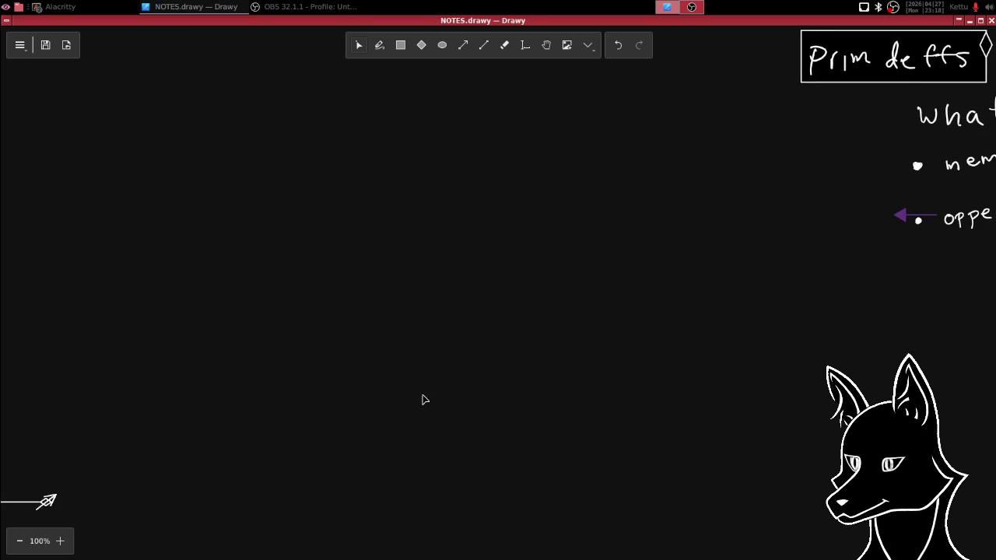
{"action": "left_click_drag", "start_coordinate": [69, 356], "coordinate": [596, 225]}
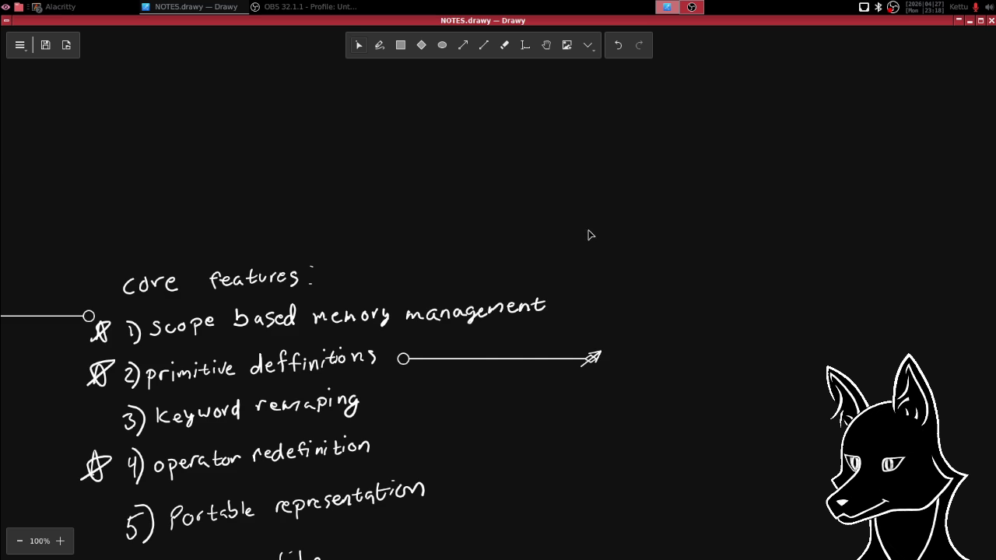
{"action": "scroll", "coordinate": [344, 189], "scroll_direction": "left", "scroll_amount": 1}
{"action": "scroll", "coordinate": [414, 200], "scroll_direction": "left", "scroll_amount": 3}
{"action": "scroll", "coordinate": [413, 200], "scroll_direction": "down", "scroll_amount": 2}
{"action": "scroll", "coordinate": [671, 284], "scroll_direction": "right", "scroll_amount": 1}
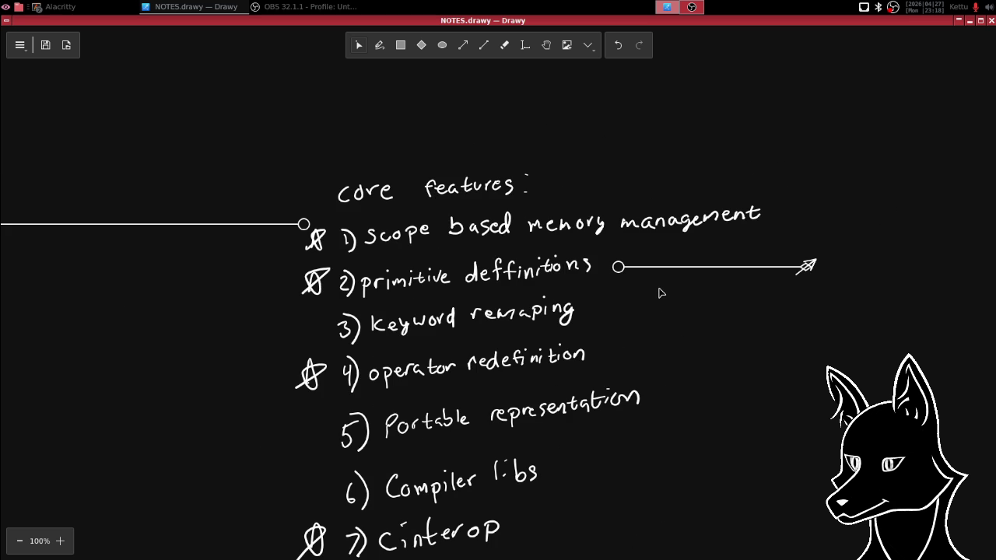
{"action": "scroll", "coordinate": [658, 292], "scroll_direction": "down", "scroll_amount": 1}
{"action": "scroll", "coordinate": [638, 234], "scroll_direction": "down", "scroll_amount": 2}
{"action": "scroll", "coordinate": [623, 218], "scroll_direction": "right", "scroll_amount": 1}
{"action": "scroll", "coordinate": [614, 260], "scroll_direction": "down", "scroll_amount": 1}
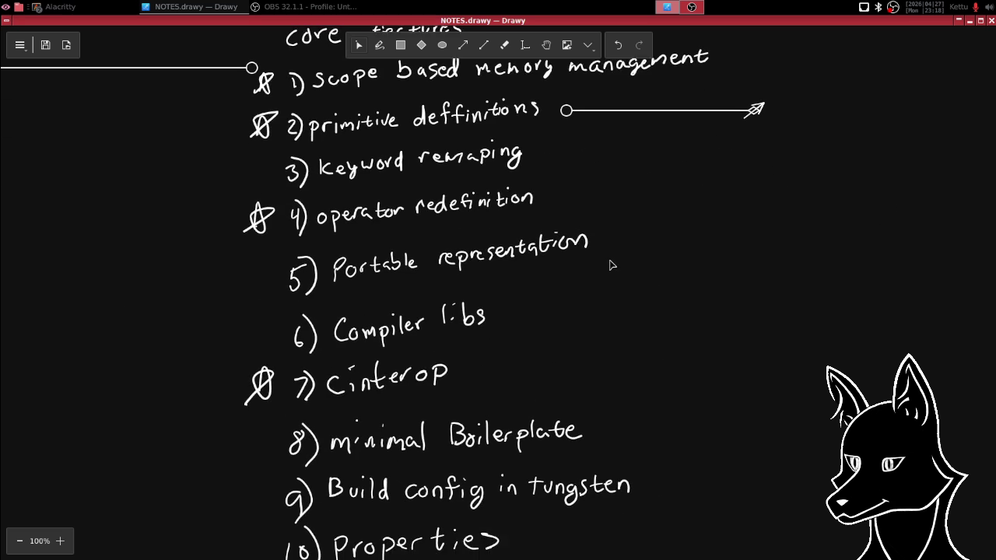
{"action": "scroll", "coordinate": [609, 257], "scroll_direction": "down", "scroll_amount": 1}
{"action": "scroll", "coordinate": [595, 238], "scroll_direction": "down", "scroll_amount": 1}
{"action": "scroll", "coordinate": [601, 217], "scroll_direction": "down", "scroll_amount": 1}
{"action": "scroll", "coordinate": [602, 236], "scroll_direction": "down", "scroll_amount": 1}
{"action": "scroll", "coordinate": [615, 218], "scroll_direction": "down", "scroll_amount": 1}
{"action": "scroll", "coordinate": [648, 209], "scroll_direction": "down", "scroll_amount": 1}
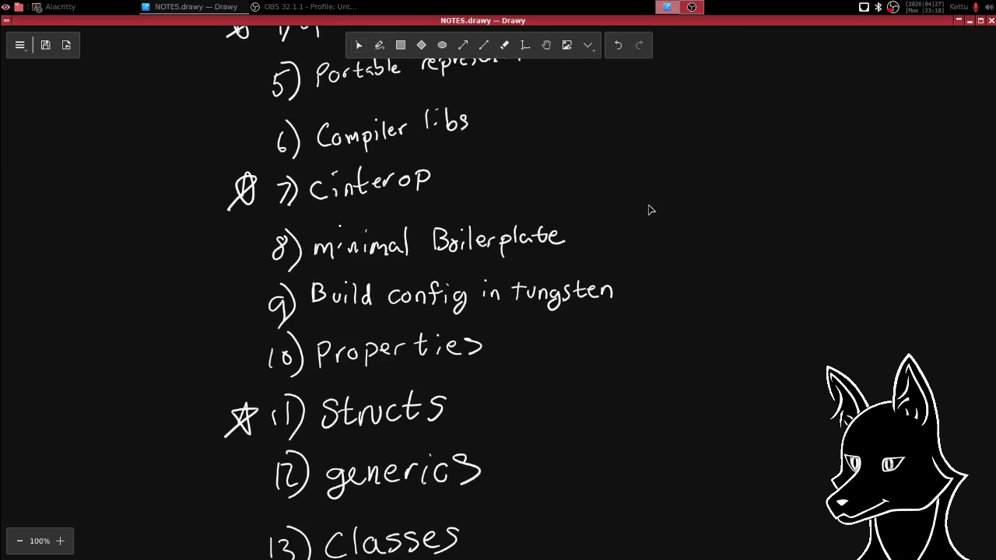
{"action": "scroll", "coordinate": [640, 182], "scroll_direction": "down", "scroll_amount": 1}
{"action": "scroll", "coordinate": [604, 210], "scroll_direction": "down", "scroll_amount": 1}
{"action": "scroll", "coordinate": [589, 263], "scroll_direction": "down", "scroll_amount": 1}
{"action": "scroll", "coordinate": [573, 238], "scroll_direction": "down", "scroll_amount": 1}
{"action": "scroll", "coordinate": [576, 236], "scroll_direction": "down", "scroll_amount": 1}
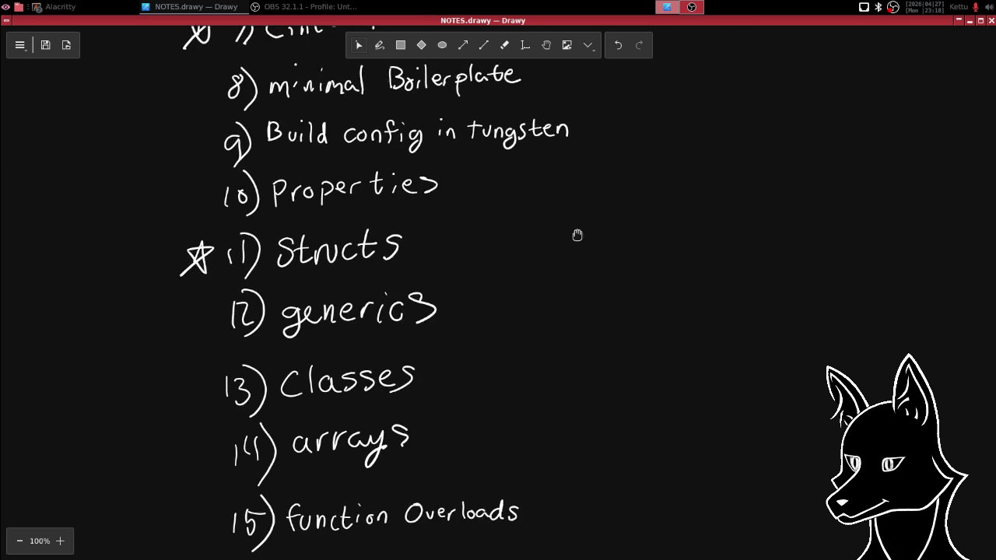
{"action": "scroll", "coordinate": [579, 249], "scroll_direction": "down", "scroll_amount": 1}
{"action": "scroll", "coordinate": [576, 257], "scroll_direction": "up", "scroll_amount": 2}
{"action": "scroll", "coordinate": [569, 269], "scroll_direction": "up", "scroll_amount": 1}
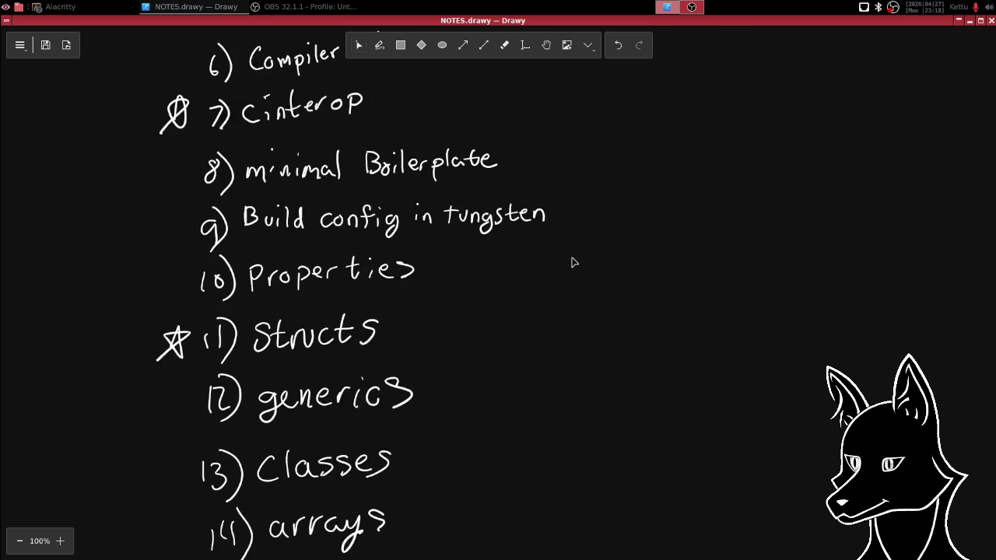
{"action": "scroll", "coordinate": [568, 273], "scroll_direction": "up", "scroll_amount": 1}
{"action": "scroll", "coordinate": [566, 269], "scroll_direction": "up", "scroll_amount": 1}
{"action": "scroll", "coordinate": [567, 290], "scroll_direction": "up", "scroll_amount": 1}
{"action": "scroll", "coordinate": [573, 226], "scroll_direction": "up", "scroll_amount": 1}
{"action": "scroll", "coordinate": [567, 256], "scroll_direction": "up", "scroll_amount": 1}
{"action": "scroll", "coordinate": [602, 262], "scroll_direction": "left", "scroll_amount": 1}
{"action": "scroll", "coordinate": [600, 236], "scroll_direction": "up", "scroll_amount": 1}
{"action": "scroll", "coordinate": [600, 251], "scroll_direction": "up", "scroll_amount": 1}
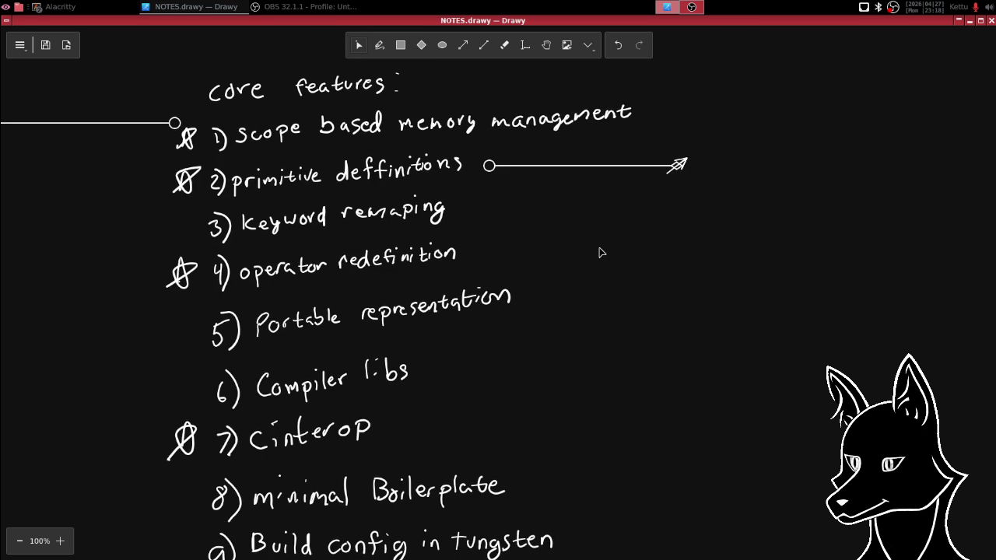
{"action": "scroll", "coordinate": [605, 226], "scroll_direction": "left", "scroll_amount": 1}
{"action": "scroll", "coordinate": [599, 231], "scroll_direction": "left", "scroll_amount": 1}
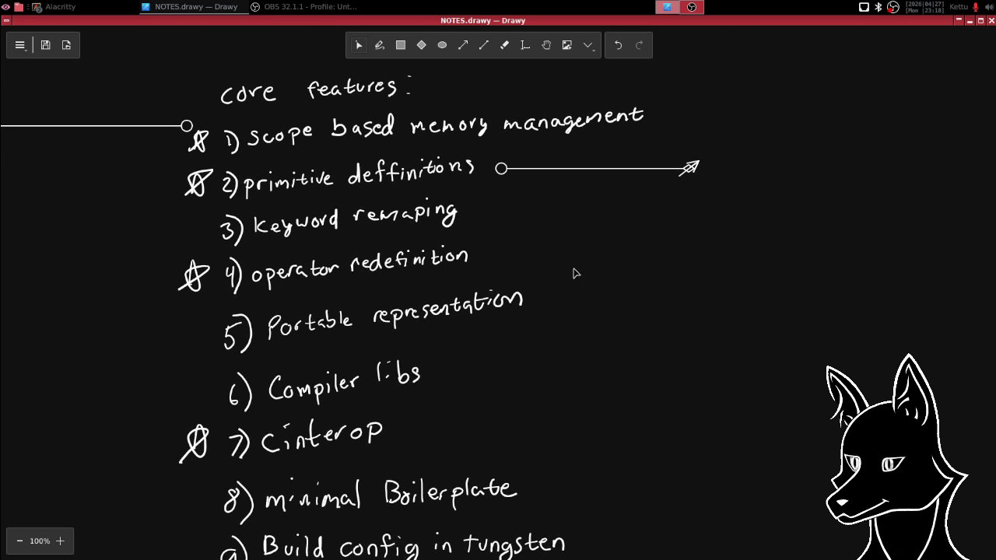
{"action": "scroll", "coordinate": [579, 263], "scroll_direction": "left", "scroll_amount": 1}
{"action": "scroll", "coordinate": [579, 263], "scroll_direction": "down", "scroll_amount": 1}
{"action": "scroll", "coordinate": [570, 255], "scroll_direction": "left", "scroll_amount": 1}
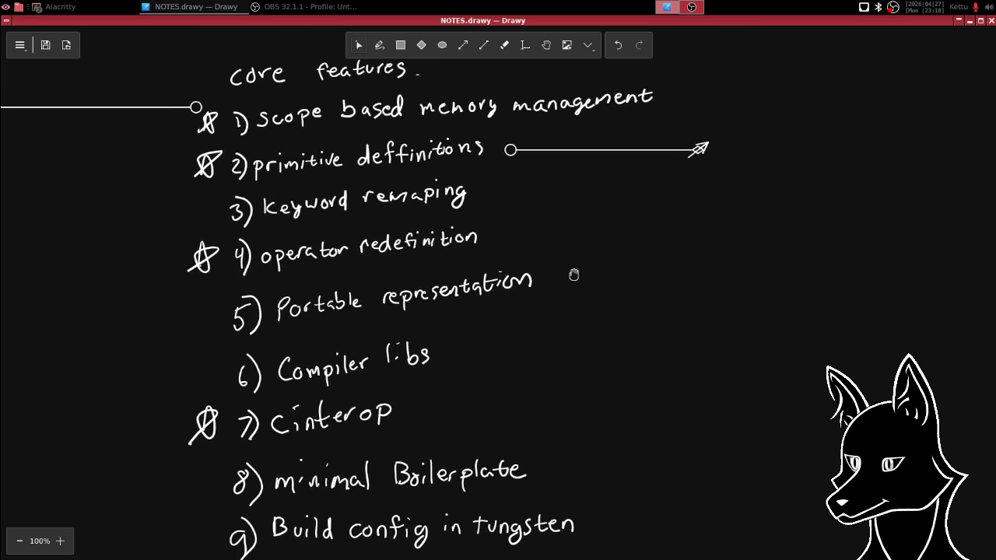
{"action": "scroll", "coordinate": [567, 252], "scroll_direction": "up", "scroll_amount": 1}
{"action": "scroll", "coordinate": [567, 252], "scroll_direction": "left", "scroll_amount": 1}
{"action": "scroll", "coordinate": [574, 260], "scroll_direction": "up", "scroll_amount": 1}
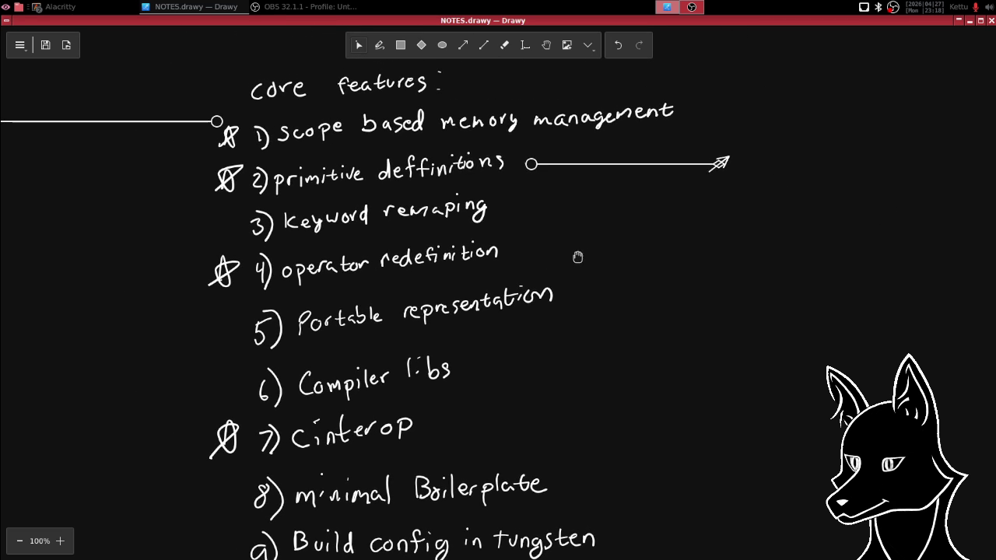
{"action": "scroll", "coordinate": [575, 255], "scroll_direction": "up", "scroll_amount": 1}
{"action": "scroll", "coordinate": [576, 256], "scroll_direction": "left", "scroll_amount": 1}
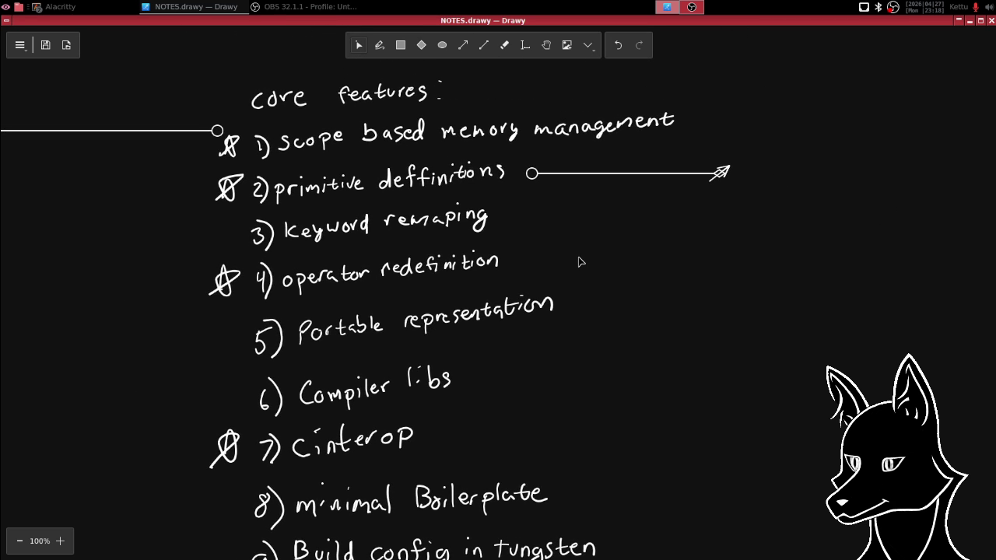
{"action": "scroll", "coordinate": [582, 257], "scroll_direction": "left", "scroll_amount": 1}
{"action": "scroll", "coordinate": [607, 257], "scroll_direction": "left", "scroll_amount": 1}
{"action": "scroll", "coordinate": [599, 261], "scroll_direction": "left", "scroll_amount": 1}
{"action": "scroll", "coordinate": [592, 262], "scroll_direction": "up", "scroll_amount": 1}
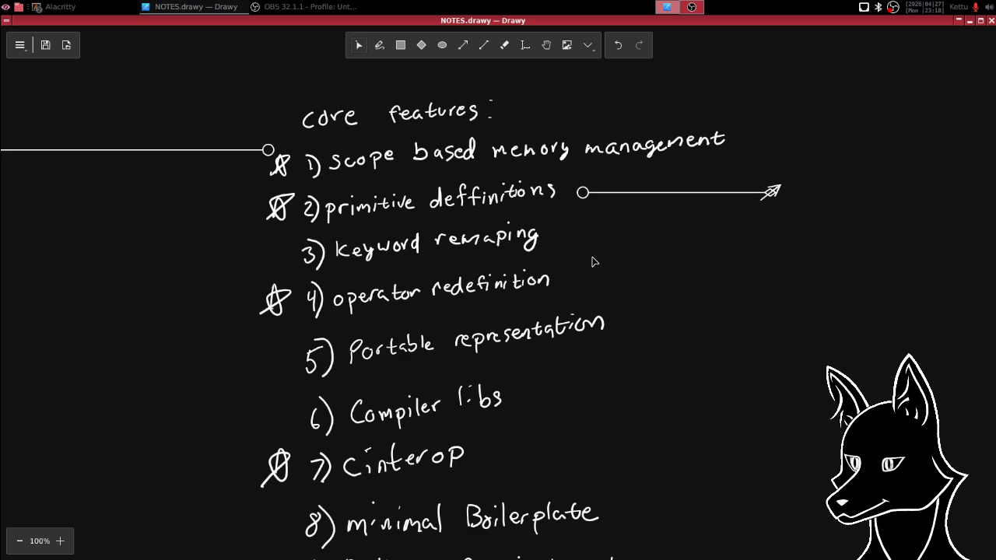
{"action": "scroll", "coordinate": [594, 251], "scroll_direction": "left", "scroll_amount": 1}
{"action": "scroll", "coordinate": [607, 262], "scroll_direction": "left", "scroll_amount": 1}
{"action": "scroll", "coordinate": [581, 249], "scroll_direction": "right", "scroll_amount": 1}
{"action": "scroll", "coordinate": [590, 258], "scroll_direction": "right", "scroll_amount": 1}
{"action": "scroll", "coordinate": [591, 252], "scroll_direction": "down", "scroll_amount": 1}
{"action": "scroll", "coordinate": [591, 253], "scroll_direction": "left", "scroll_amount": 1}
{"action": "scroll", "coordinate": [585, 252], "scroll_direction": "down", "scroll_amount": 1}
{"action": "scroll", "coordinate": [585, 251], "scroll_direction": "right", "scroll_amount": 1}
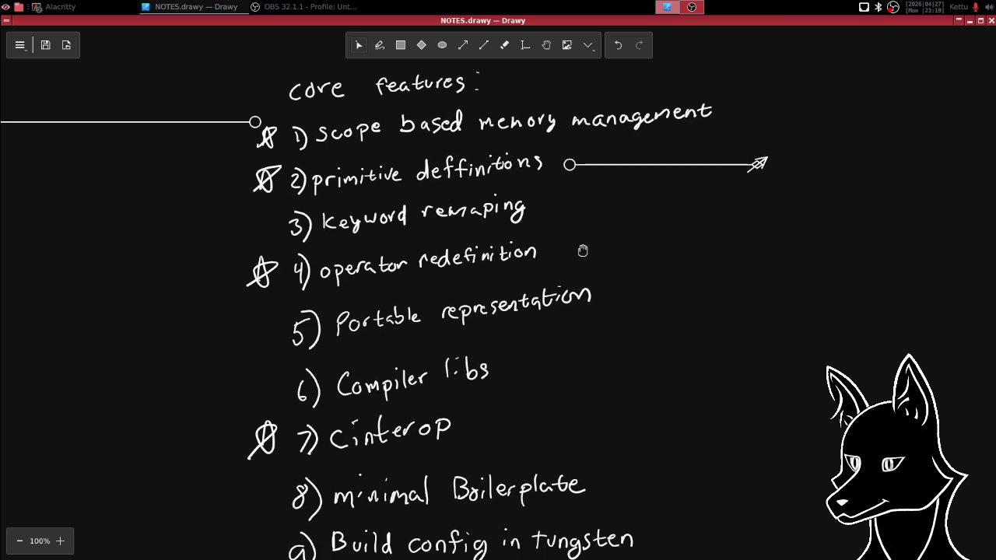
{"action": "scroll", "coordinate": [577, 253], "scroll_direction": "down", "scroll_amount": 1}
{"action": "scroll", "coordinate": [578, 252], "scroll_direction": "right", "scroll_amount": 1}
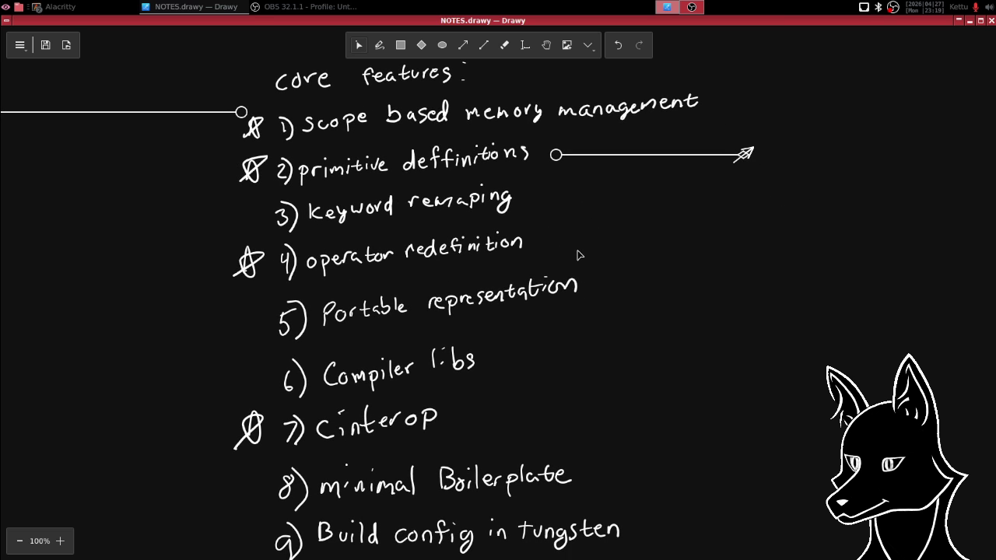
- Pan along the connector line to centre the scope-memory bullet notes
{"action": "left_click_drag", "start_coordinate": [590, 245], "coordinate": [623, 227]}
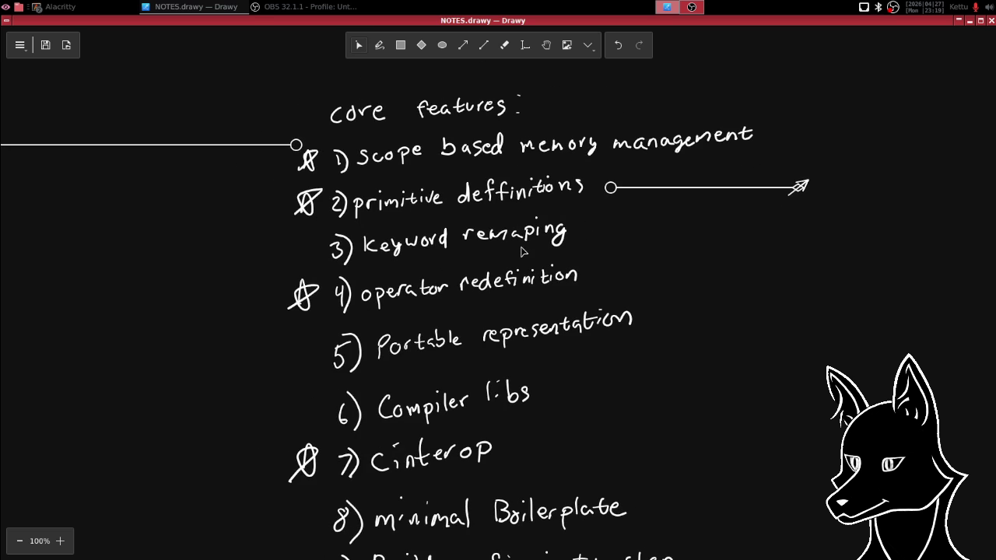
{"action": "left_click_drag", "start_coordinate": [527, 249], "coordinate": [673, 212]}
{"action": "left_click_drag", "start_coordinate": [586, 244], "coordinate": [721, 296]}
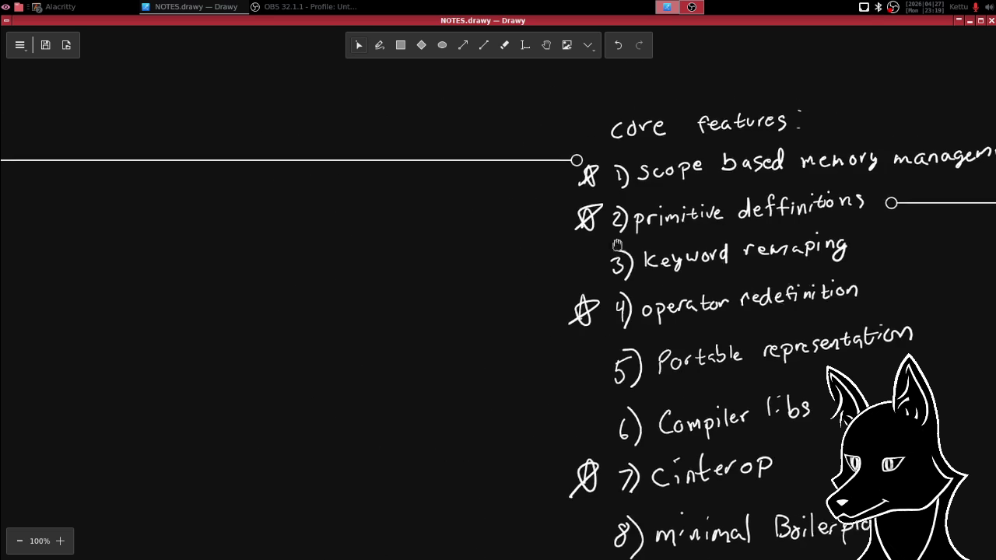
{"action": "left_click_drag", "start_coordinate": [445, 265], "coordinate": [631, 242]}
{"action": "mouse_move", "coordinate": [623, 197]}
{"action": "left_mouse_down"}
{"action": "mouse_move", "coordinate": [607, 232]}
{"action": "mouse_move", "coordinate": [623, 266]}
{"action": "left_mouse_up"}
{"action": "scroll", "coordinate": [597, 232], "scroll_direction": "up", "scroll_amount": 2}
{"action": "scroll", "coordinate": [649, 272], "scroll_direction": "up", "scroll_amount": 1}
{"action": "scroll", "coordinate": [629, 216], "scroll_direction": "up", "scroll_amount": 2}
{"action": "scroll", "coordinate": [625, 256], "scroll_direction": "up", "scroll_amount": 1}
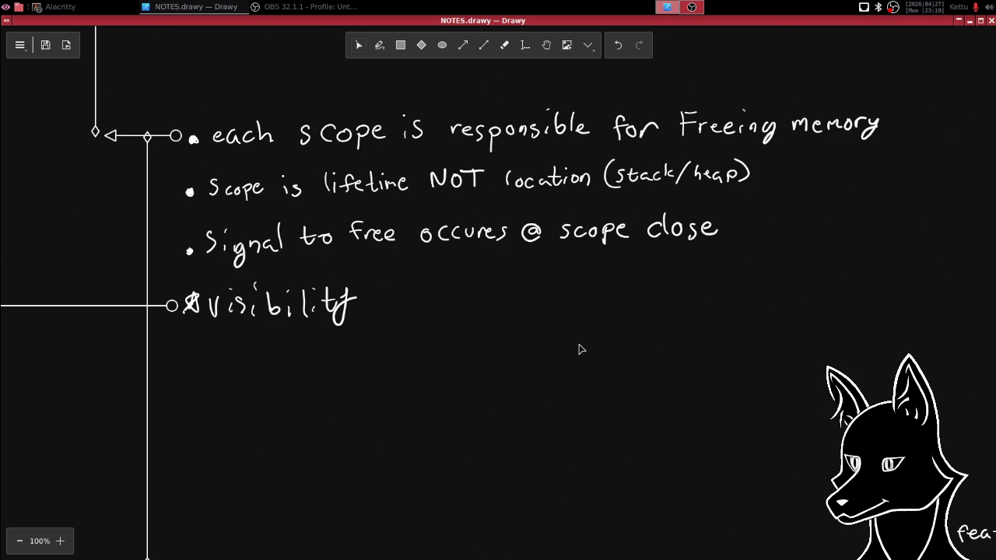
{"action": "left_click_drag", "start_coordinate": [513, 280], "coordinate": [602, 325]}
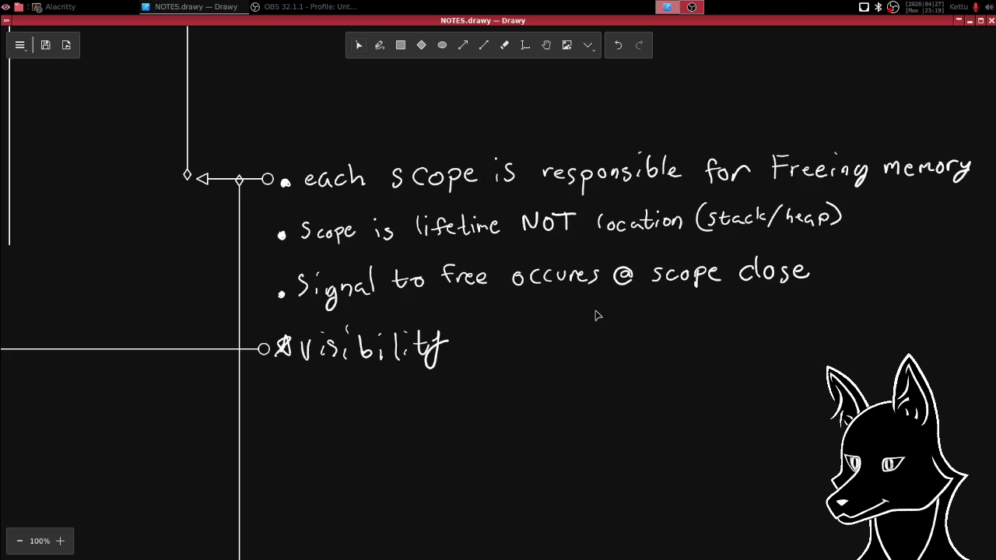
- Scroll up and sideways to bring the 'What happens to mem in Scope?' title box into view
{"action": "scroll", "coordinate": [594, 280], "scroll_direction": "up", "scroll_amount": 2}
{"action": "scroll", "coordinate": [596, 238], "scroll_direction": "up", "scroll_amount": 2}
{"action": "scroll", "coordinate": [584, 296], "scroll_direction": "up", "scroll_amount": 4}
{"action": "scroll", "coordinate": [611, 218], "scroll_direction": "up", "scroll_amount": 2}
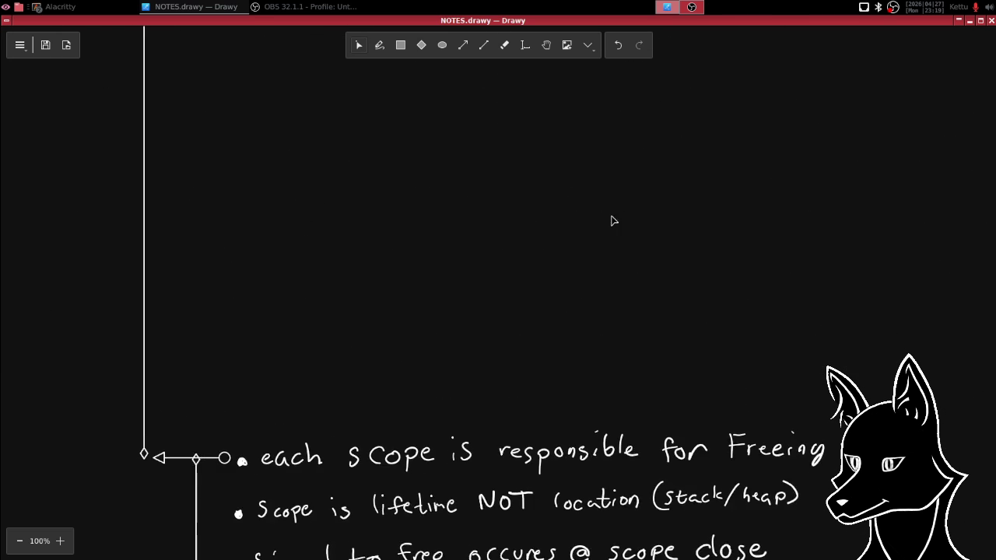
{"action": "scroll", "coordinate": [576, 327], "scroll_direction": "up", "scroll_amount": 3}
{"action": "scroll", "coordinate": [556, 334], "scroll_direction": "up", "scroll_amount": 1}
{"action": "scroll", "coordinate": [584, 276], "scroll_direction": "up", "scroll_amount": 1}
{"action": "scroll", "coordinate": [653, 218], "scroll_direction": "up", "scroll_amount": 3}
{"action": "scroll", "coordinate": [654, 218], "scroll_direction": "right", "scroll_amount": 3}
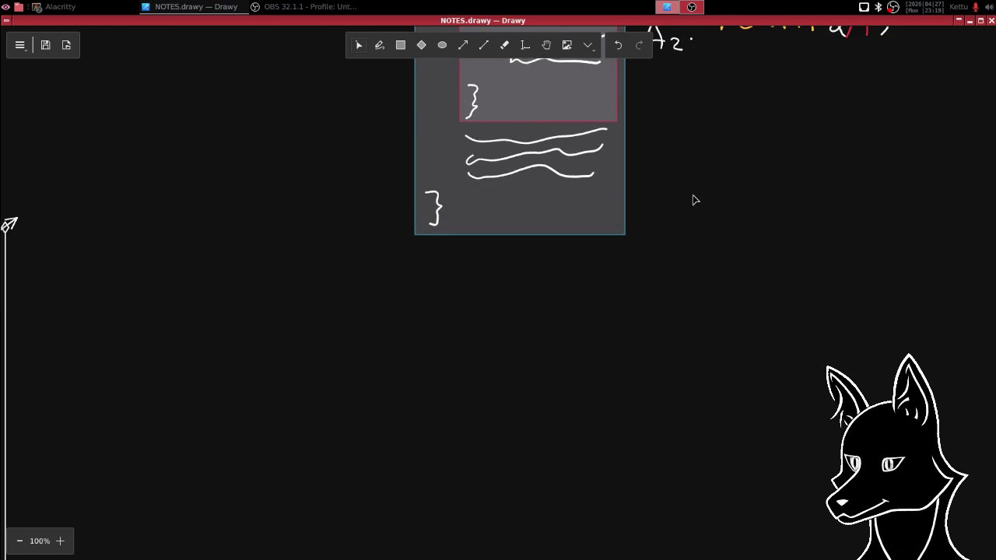
{"action": "scroll", "coordinate": [638, 241], "scroll_direction": "up", "scroll_amount": 3}
{"action": "scroll", "coordinate": [638, 241], "scroll_direction": "right", "scroll_amount": 3}
{"action": "scroll", "coordinate": [599, 272], "scroll_direction": "up", "scroll_amount": 2}
{"action": "scroll", "coordinate": [599, 272], "scroll_direction": "right", "scroll_amount": 2}
{"action": "scroll", "coordinate": [607, 233], "scroll_direction": "up", "scroll_amount": 2}
{"action": "scroll", "coordinate": [607, 233], "scroll_direction": "right", "scroll_amount": 3}
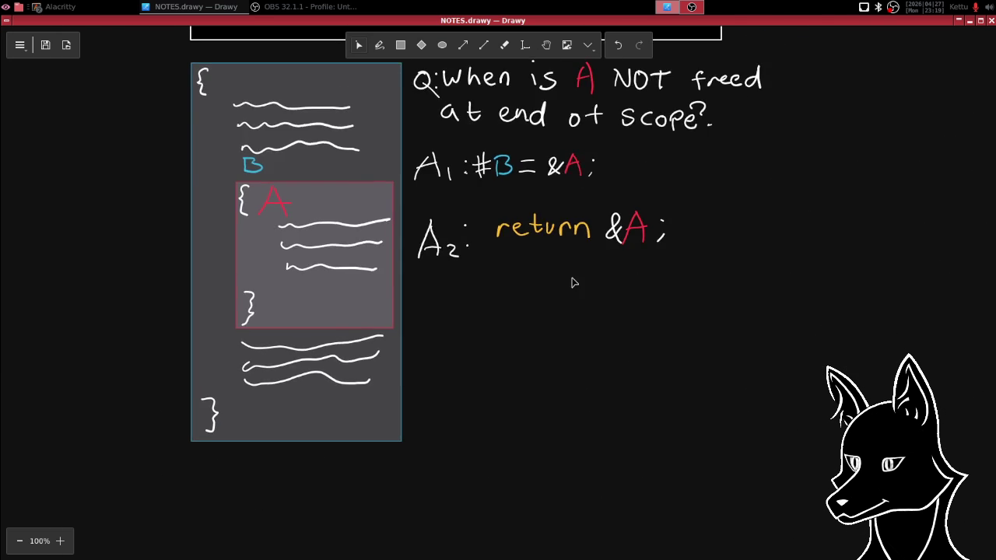
{"action": "scroll", "coordinate": [662, 221], "scroll_direction": "up", "scroll_amount": 1}
{"action": "scroll", "coordinate": [661, 221], "scroll_direction": "right", "scroll_amount": 1}
{"action": "scroll", "coordinate": [671, 220], "scroll_direction": "up", "scroll_amount": 2}
{"action": "scroll", "coordinate": [670, 220], "scroll_direction": "right", "scroll_amount": 1}
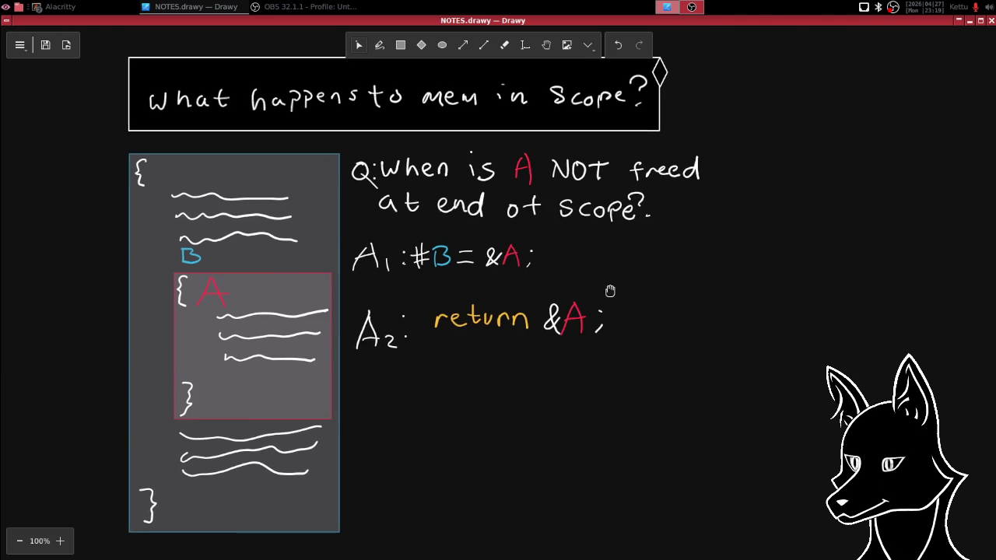
{"action": "scroll", "coordinate": [619, 303], "scroll_direction": "up", "scroll_amount": 1}
{"action": "scroll", "coordinate": [618, 304], "scroll_direction": "left", "scroll_amount": 1}
{"action": "scroll", "coordinate": [623, 284], "scroll_direction": "left", "scroll_amount": 2}
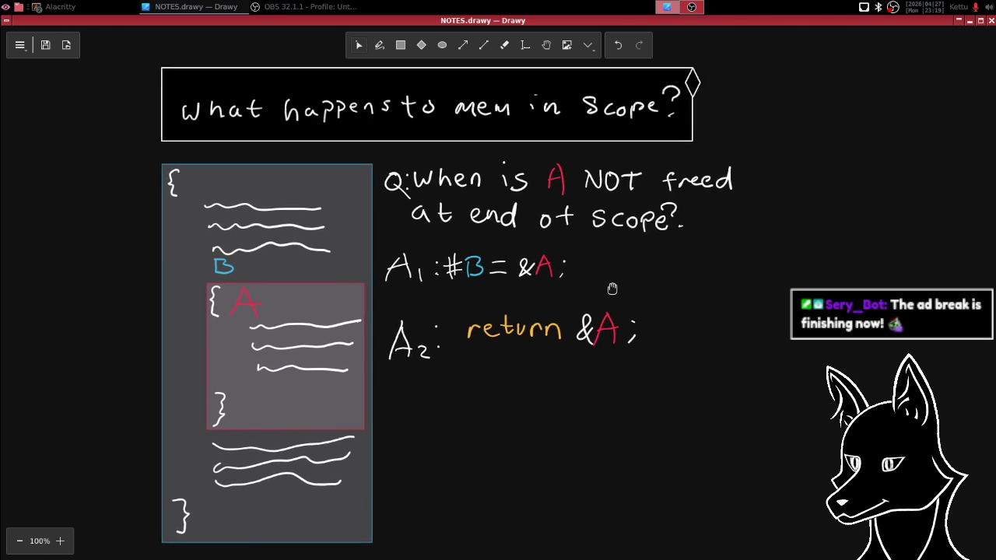
{"action": "scroll", "coordinate": [676, 284], "scroll_direction": "left", "scroll_amount": 2}
{"action": "scroll", "coordinate": [625, 273], "scroll_direction": "left", "scroll_amount": 1}
{"action": "scroll", "coordinate": [596, 271], "scroll_direction": "right", "scroll_amount": 2}
{"action": "scroll", "coordinate": [589, 281], "scroll_direction": "right", "scroll_amount": 1}
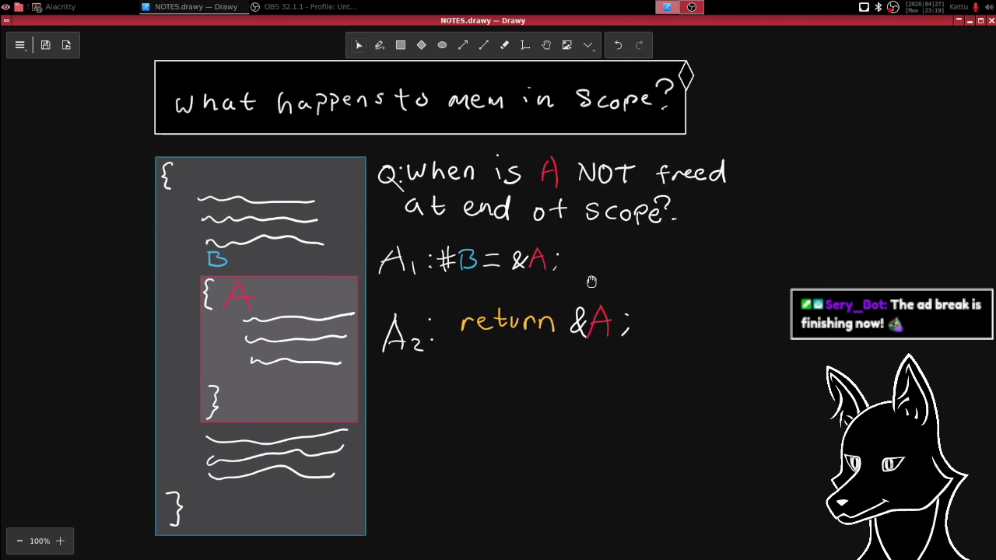
- Select and then deselect the small diamond on the title box
{"action": "left_click", "coordinate": [689, 72]}
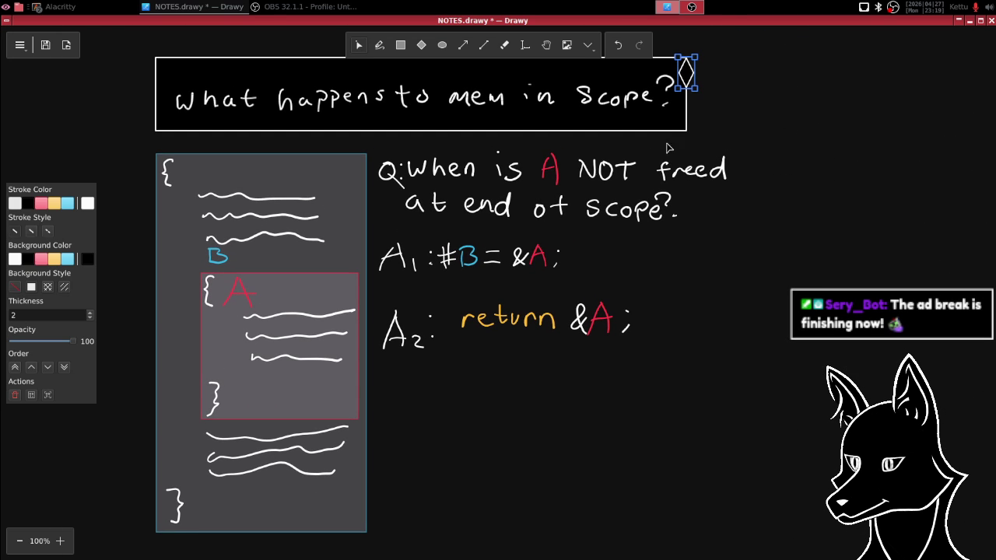
{"action": "left_click", "coordinate": [722, 126]}
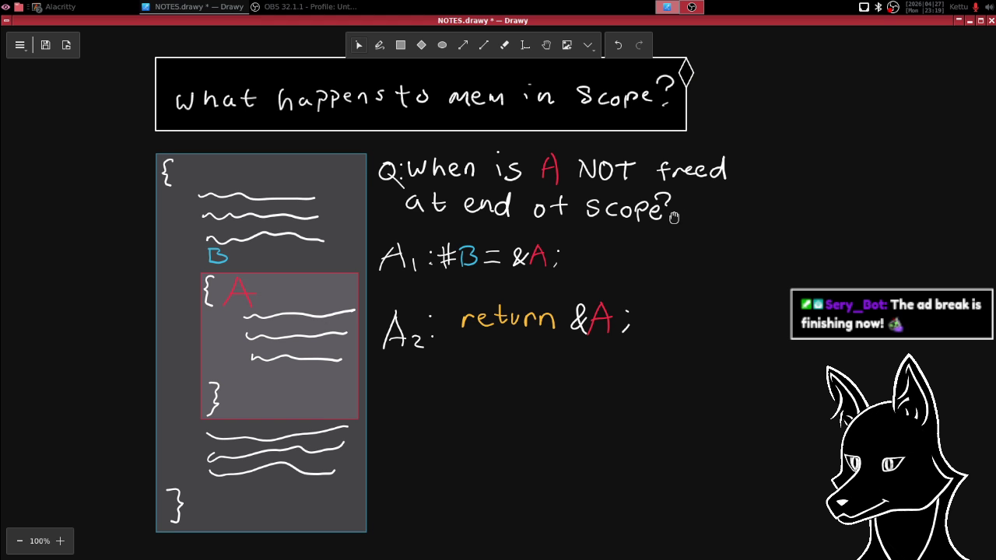
{"action": "scroll", "coordinate": [674, 219], "scroll_direction": "up", "scroll_amount": 1}
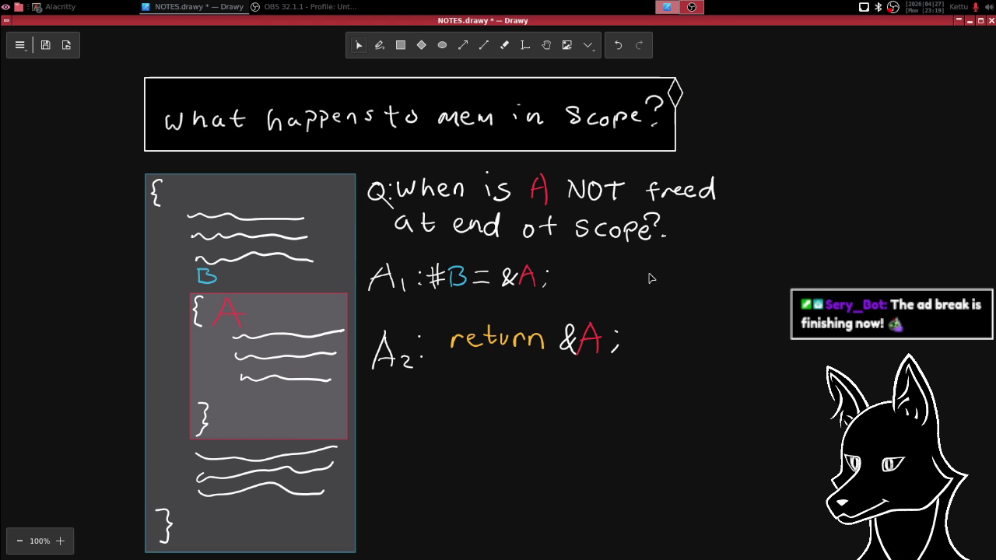
{"action": "scroll", "coordinate": [658, 272], "scroll_direction": "down", "scroll_amount": 1}
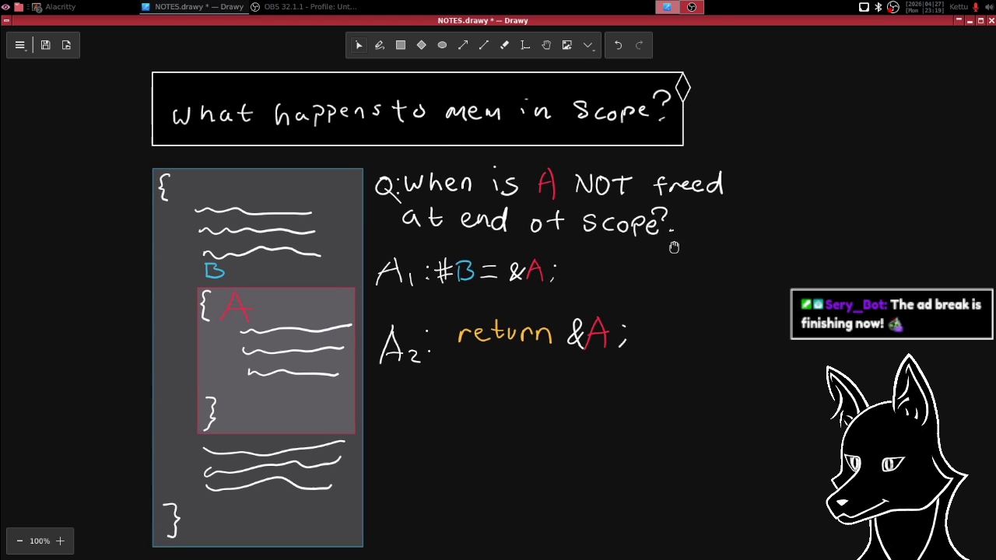
{"action": "scroll", "coordinate": [668, 253], "scroll_direction": "up", "scroll_amount": 1}
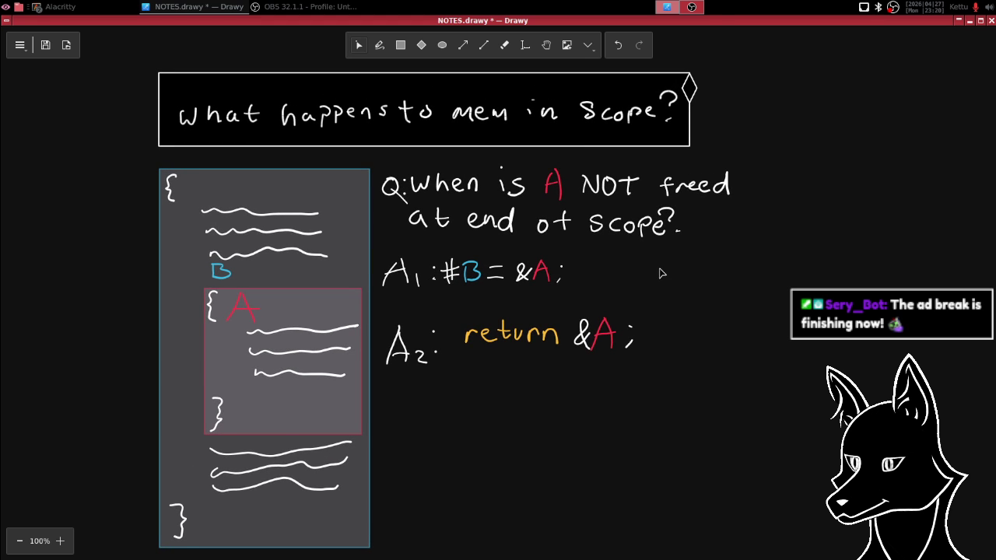
{"action": "scroll", "coordinate": [661, 253], "scroll_direction": "up", "scroll_amount": 1}
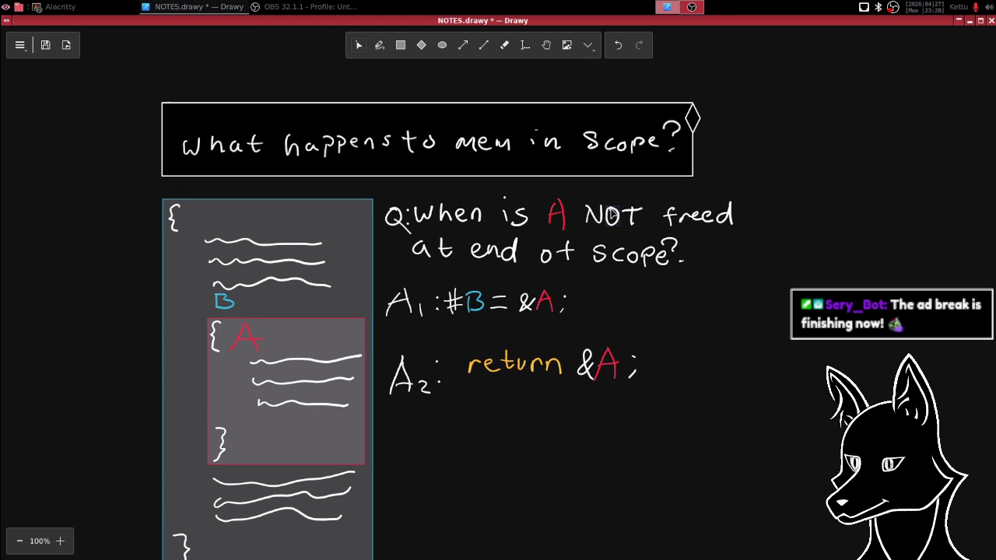
- Nudge the handwritten title up and shrink the black box to fit it
{"action": "left_click_drag", "start_coordinate": [142, 63], "coordinate": [682, 187]}
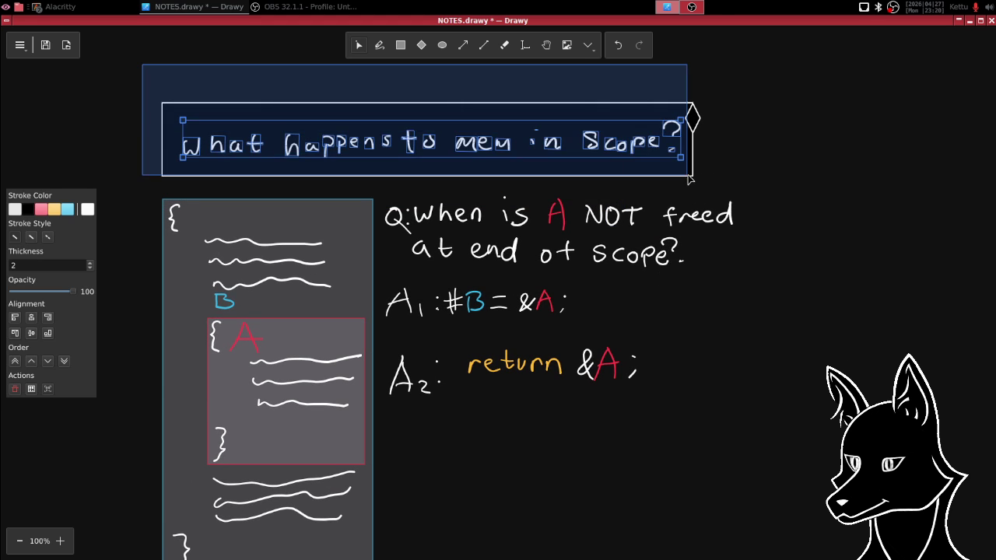
{"action": "left_click_drag", "start_coordinate": [682, 187], "coordinate": [688, 185]}
{"action": "left_click_drag", "start_coordinate": [449, 144], "coordinate": [448, 133]}
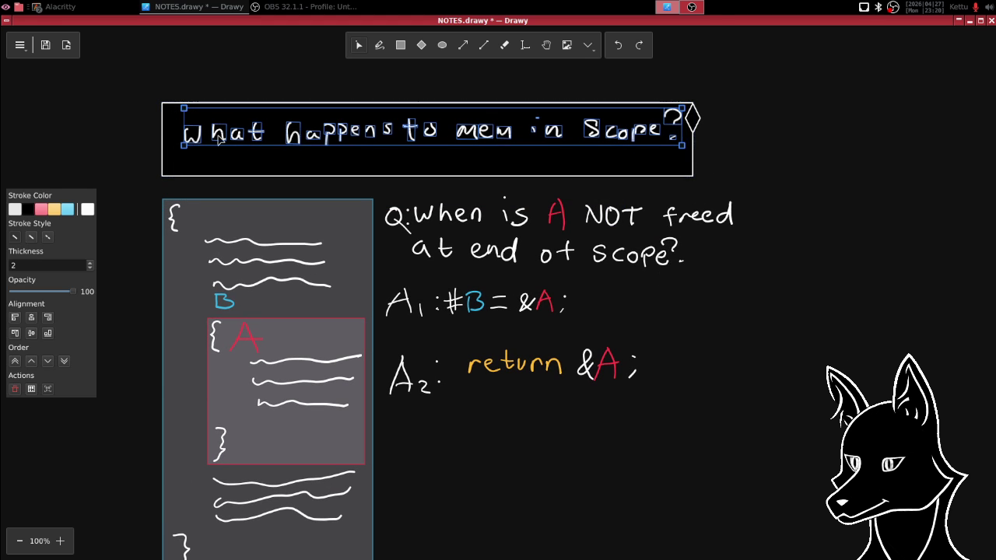
{"action": "left_click", "coordinate": [173, 168]}
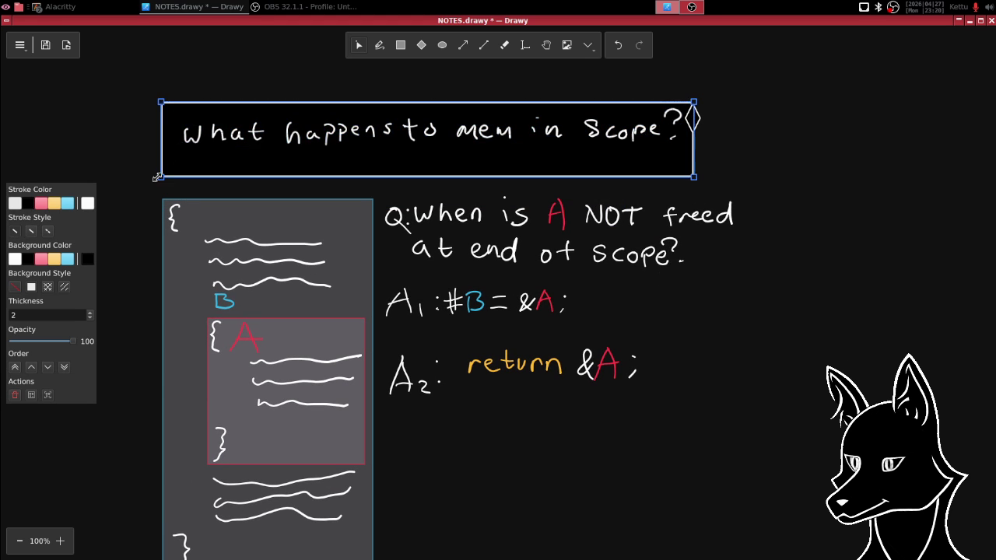
{"action": "mouse_move", "coordinate": [160, 177]}
{"action": "left_mouse_down"}
{"action": "mouse_move", "coordinate": [179, 146]}
{"action": "mouse_move", "coordinate": [175, 160]}
{"action": "left_mouse_up"}
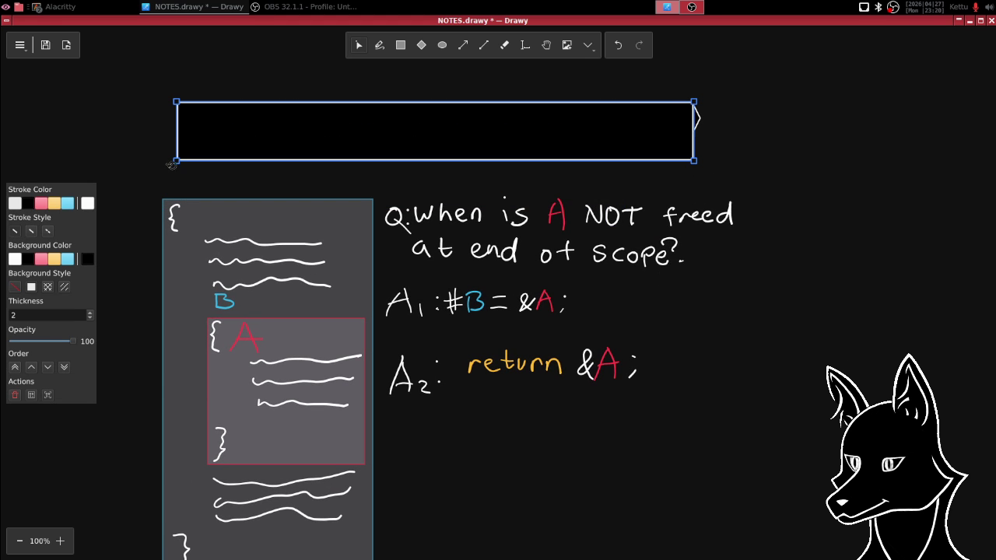
- Send the black box to the back so the title text shows on top
{"action": "left_click", "coordinate": [65, 368]}
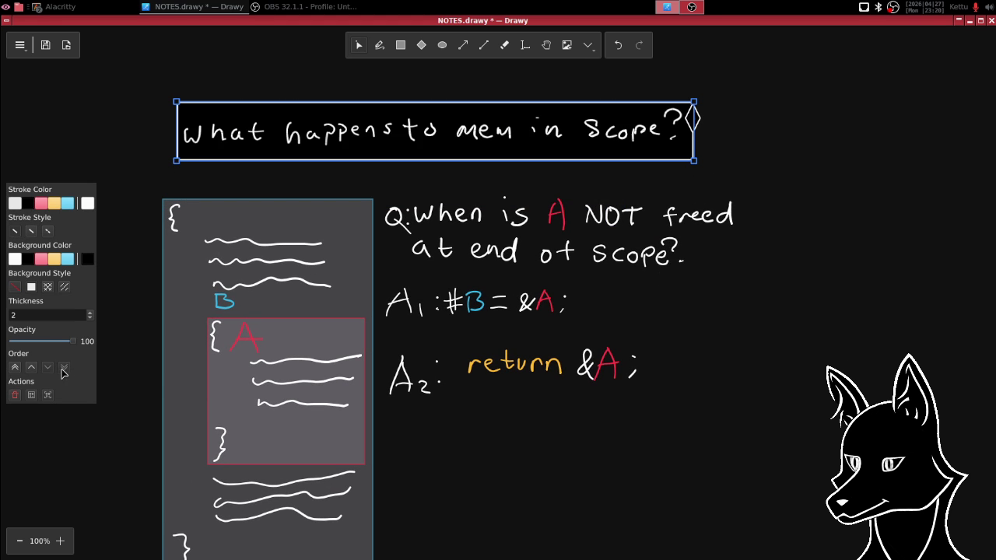
{"action": "key", "text": "ctrl+z"}
{"action": "left_click", "coordinate": [171, 166]}
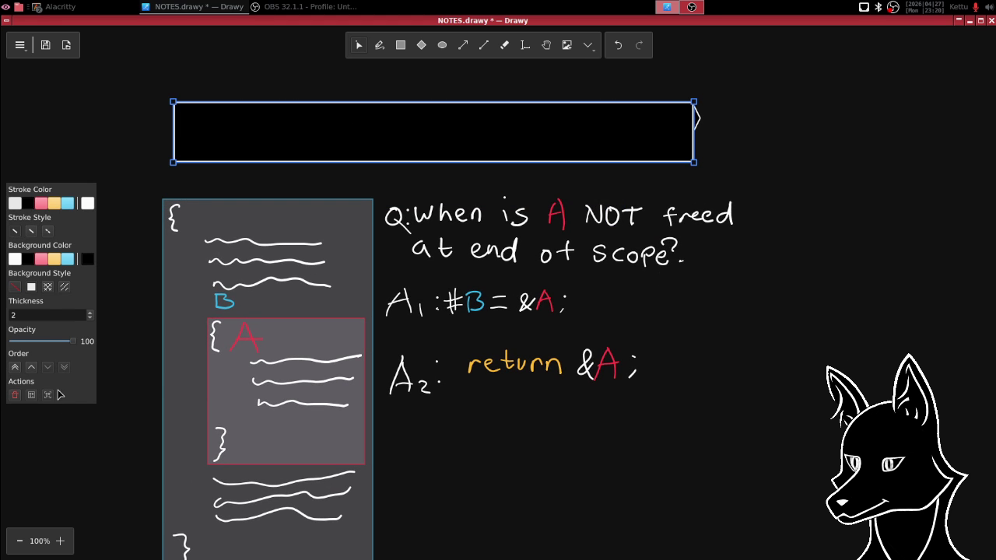
{"action": "left_click", "coordinate": [34, 367]}
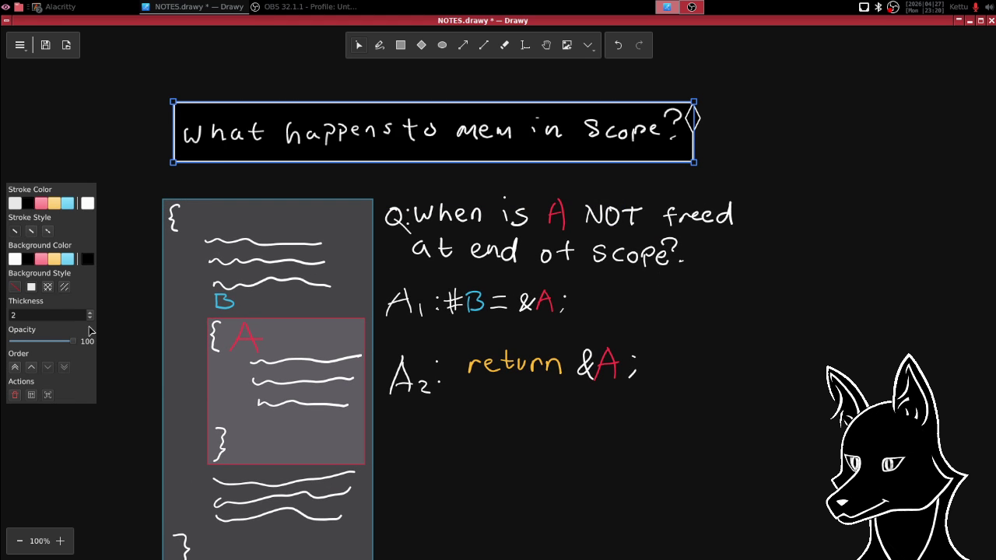
{"action": "left_click", "coordinate": [120, 118]}
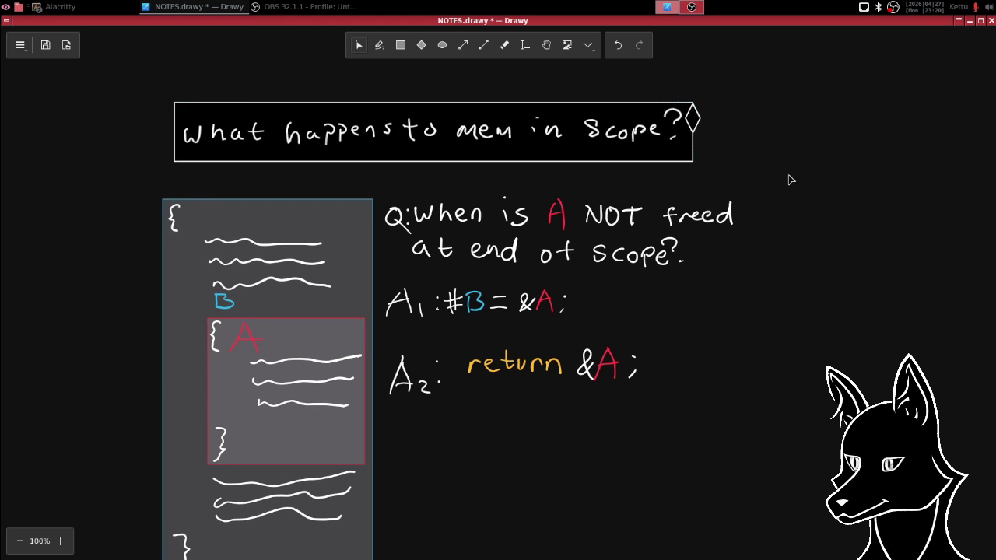
{"action": "scroll", "coordinate": [723, 272], "scroll_direction": "down", "scroll_amount": 2}
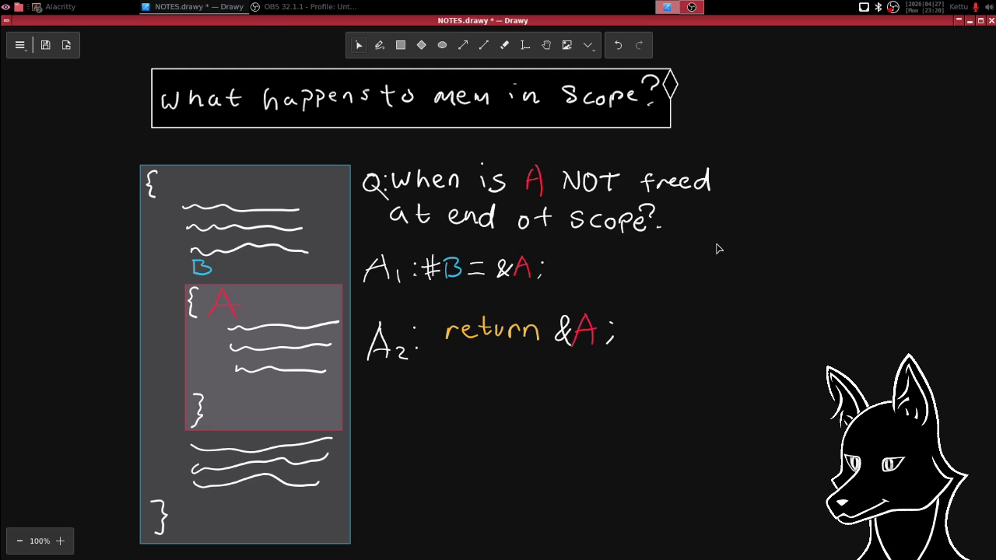
- Scroll down and right from the scope-memory notes to the Prim deffs box and its list
{"action": "scroll", "coordinate": [692, 280], "scroll_direction": "down", "scroll_amount": 10}
{"action": "scroll", "coordinate": [693, 280], "scroll_direction": "left", "scroll_amount": 3}
{"action": "scroll", "coordinate": [750, 349], "scroll_direction": "down", "scroll_amount": 10}
{"action": "scroll", "coordinate": [669, 151], "scroll_direction": "down", "scroll_amount": 5}
{"action": "scroll", "coordinate": [498, 289], "scroll_direction": "down", "scroll_amount": 2}
{"action": "scroll", "coordinate": [498, 289], "scroll_direction": "right", "scroll_amount": 5}
{"action": "scroll", "coordinate": [637, 269], "scroll_direction": "right", "scroll_amount": 10}
{"action": "scroll", "coordinate": [636, 269], "scroll_direction": "down", "scroll_amount": 3}
{"action": "scroll", "coordinate": [637, 269], "scroll_direction": "down", "scroll_amount": 10}
{"action": "scroll", "coordinate": [718, 118], "scroll_direction": "right", "scroll_amount": 4}
{"action": "scroll", "coordinate": [718, 117], "scroll_direction": "down", "scroll_amount": 5}
{"action": "scroll", "coordinate": [782, 229], "scroll_direction": "down", "scroll_amount": 10}
{"action": "scroll", "coordinate": [782, 228], "scroll_direction": "right", "scroll_amount": 5}
{"action": "scroll", "coordinate": [627, 253], "scroll_direction": "up", "scroll_amount": 5}
{"action": "scroll", "coordinate": [627, 253], "scroll_direction": "left", "scroll_amount": 3}
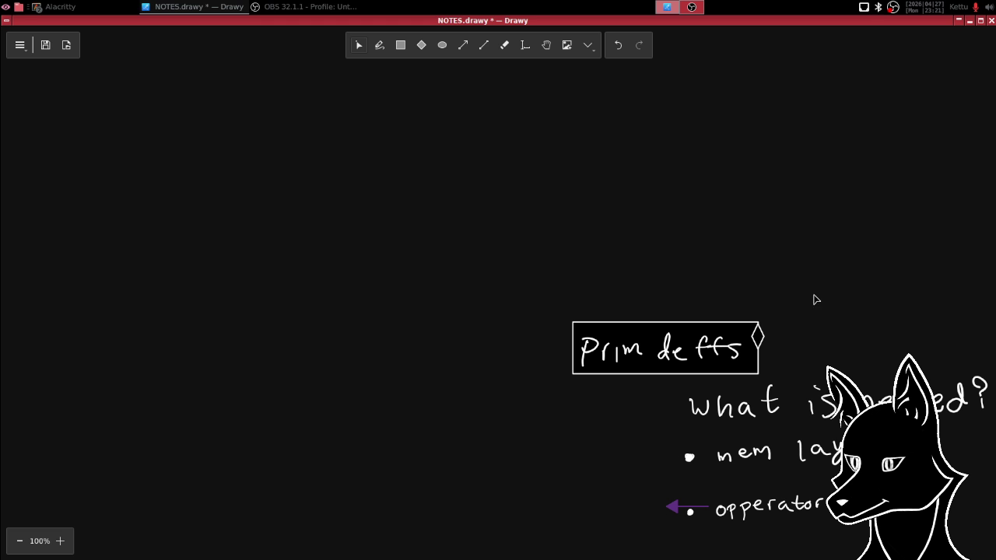
- Pan the view over toward the Prim deffs notes
{"action": "scroll", "coordinate": [802, 300], "scroll_direction": "down", "scroll_amount": 5}
{"action": "scroll", "coordinate": [718, 117], "scroll_direction": "right", "scroll_amount": 2}
{"action": "left_click_drag", "start_coordinate": [771, 147], "coordinate": [660, 165]}
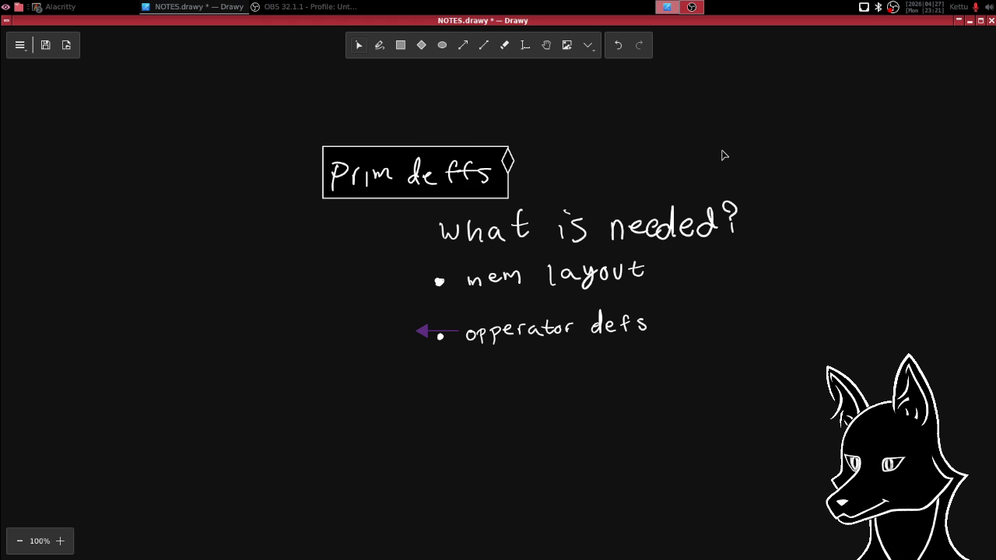
{"action": "left_click_drag", "start_coordinate": [718, 148], "coordinate": [709, 155]}
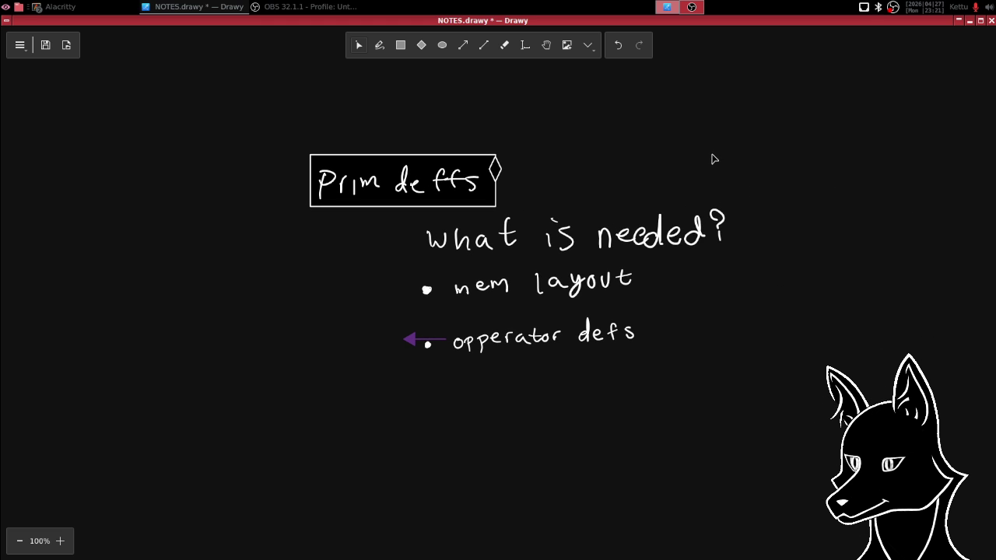
{"action": "left_click_drag", "start_coordinate": [720, 147], "coordinate": [717, 151]}
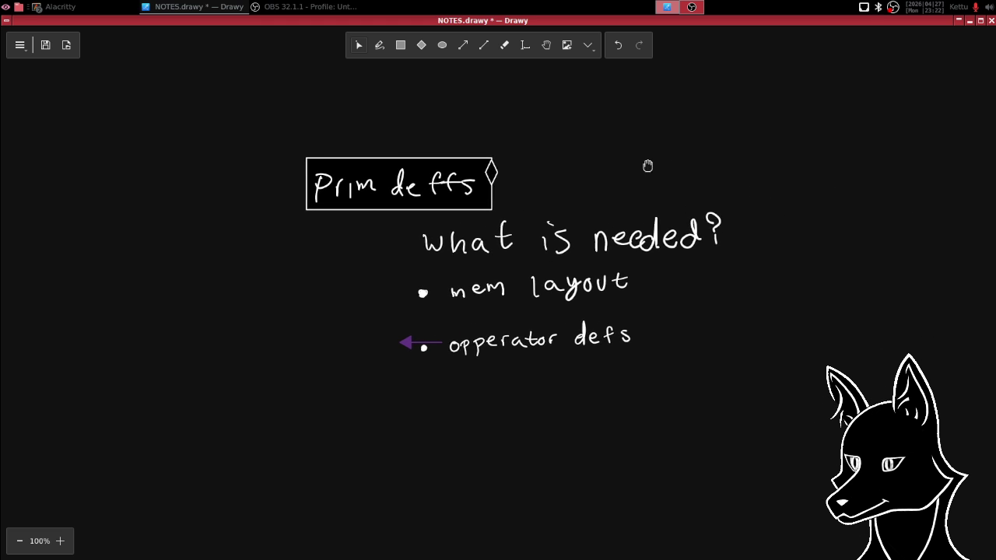
{"action": "left_click_drag", "start_coordinate": [646, 167], "coordinate": [729, 152]}
- Scroll the canvas to bring the boxed Prim deffs heading and diamond toward centre
{"action": "scroll", "coordinate": [756, 154], "scroll_direction": "right", "scroll_amount": 2}
{"action": "scroll", "coordinate": [756, 154], "scroll_direction": "up", "scroll_amount": 1}
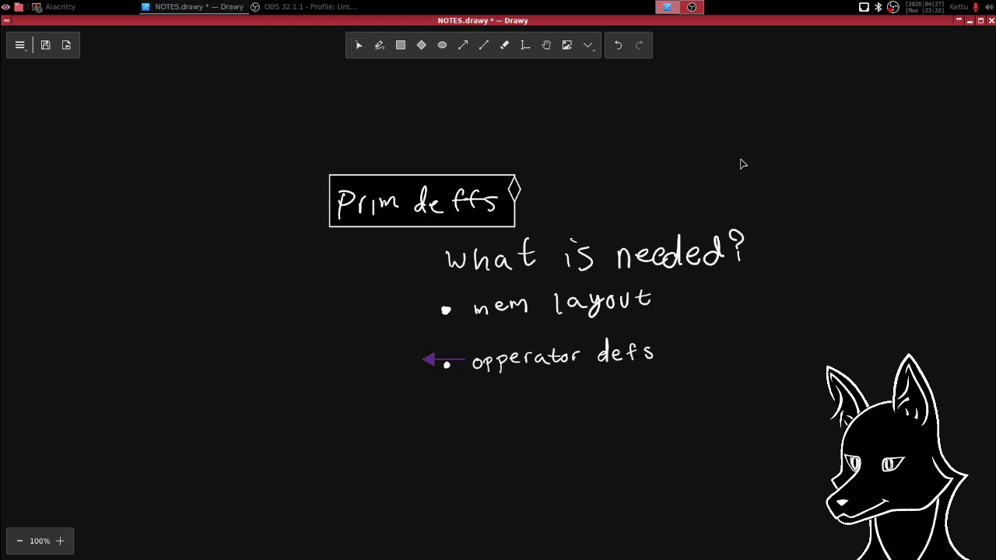
{"action": "scroll", "coordinate": [712, 167], "scroll_direction": "left", "scroll_amount": 3}
{"action": "scroll", "coordinate": [710, 173], "scroll_direction": "left", "scroll_amount": 1}
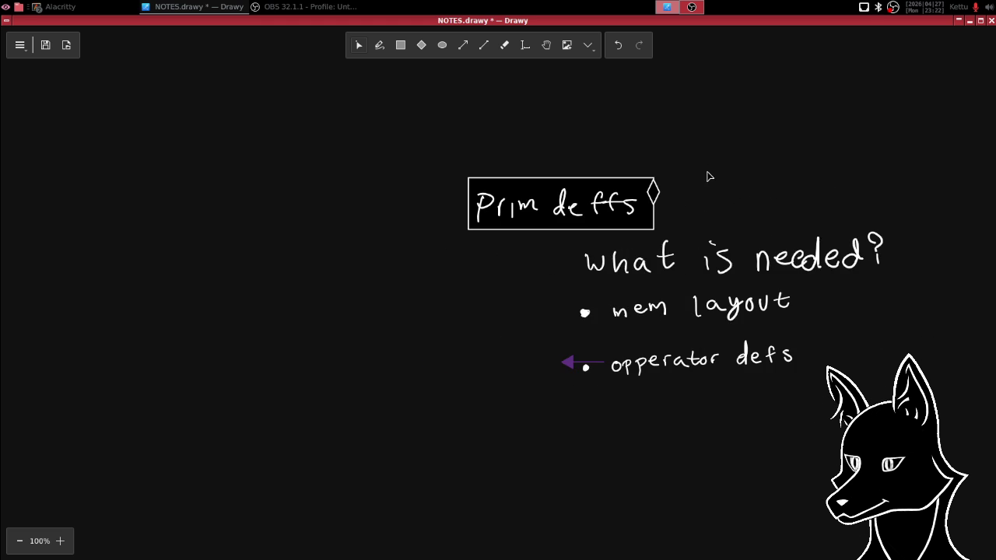
{"action": "scroll", "coordinate": [704, 231], "scroll_direction": "down", "scroll_amount": 2}
{"action": "scroll", "coordinate": [700, 222], "scroll_direction": "down", "scroll_amount": 2}
{"action": "scroll", "coordinate": [700, 202], "scroll_direction": "right", "scroll_amount": 2}
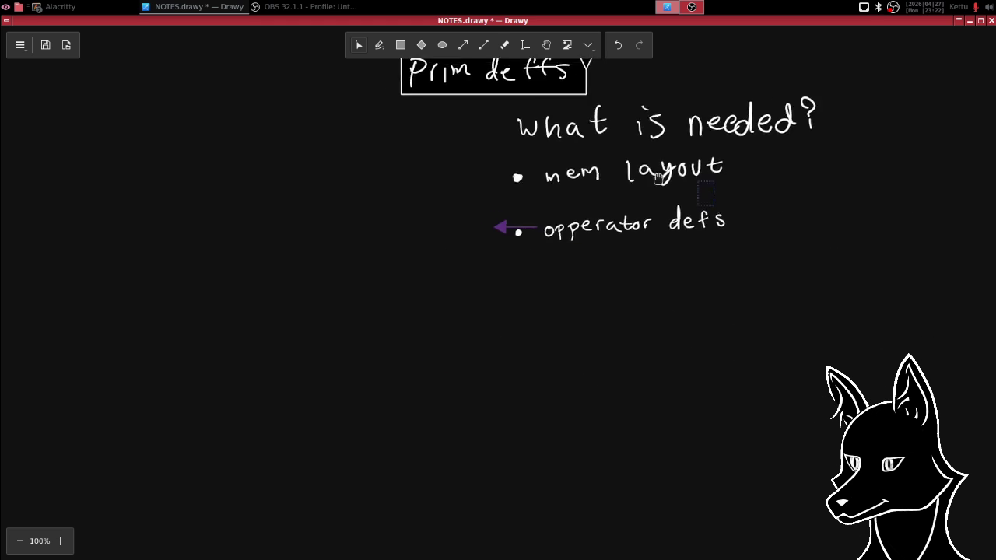
{"action": "scroll", "coordinate": [700, 201], "scroll_direction": "down", "scroll_amount": 1}
{"action": "scroll", "coordinate": [692, 195], "scroll_direction": "up", "scroll_amount": 2}
{"action": "scroll", "coordinate": [688, 191], "scroll_direction": "right", "scroll_amount": 1}
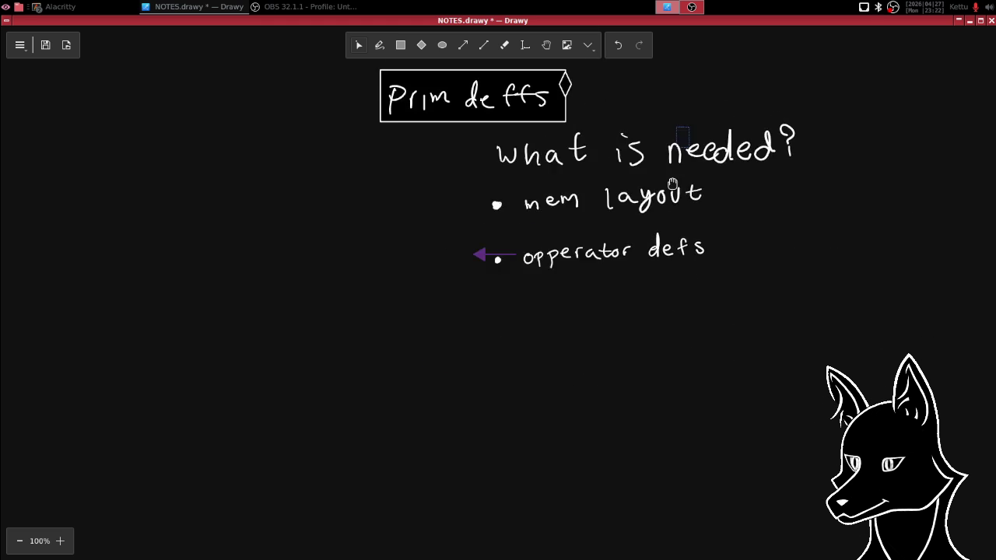
{"action": "scroll", "coordinate": [677, 177], "scroll_direction": "up", "scroll_amount": 1}
{"action": "scroll", "coordinate": [670, 124], "scroll_direction": "left", "scroll_amount": 1}
{"action": "scroll", "coordinate": [670, 124], "scroll_direction": "left", "scroll_amount": 2}
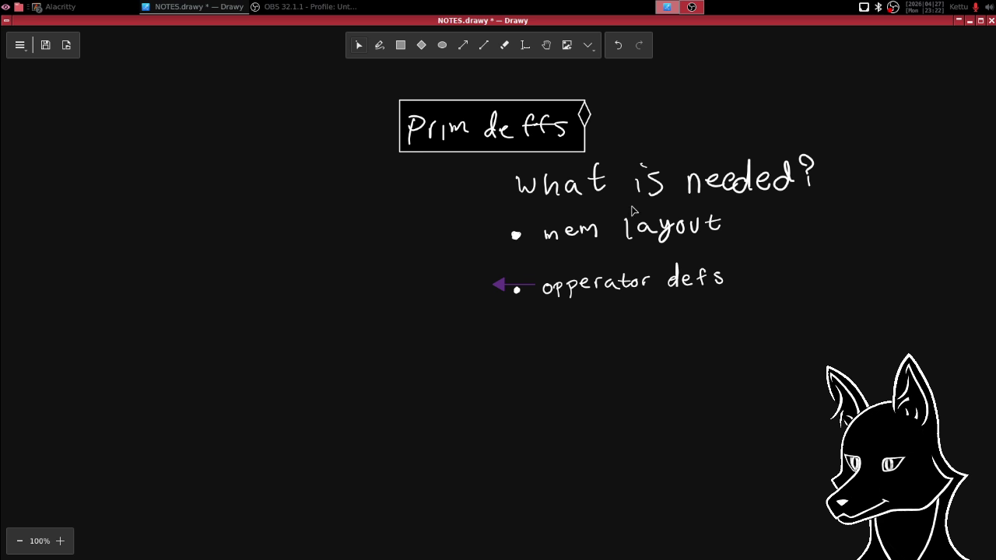
- Fine-tune the view on the Prim deffs notes and save NOTES.drawy
{"action": "scroll", "coordinate": [637, 194], "scroll_direction": "left", "scroll_amount": 1}
{"action": "scroll", "coordinate": [642, 191], "scroll_direction": "down", "scroll_amount": 1}
{"action": "scroll", "coordinate": [654, 152], "scroll_direction": "down", "scroll_amount": 1}
{"action": "scroll", "coordinate": [652, 154], "scroll_direction": "up", "scroll_amount": 2}
{"action": "scroll", "coordinate": [653, 155], "scroll_direction": "right", "scroll_amount": 1}
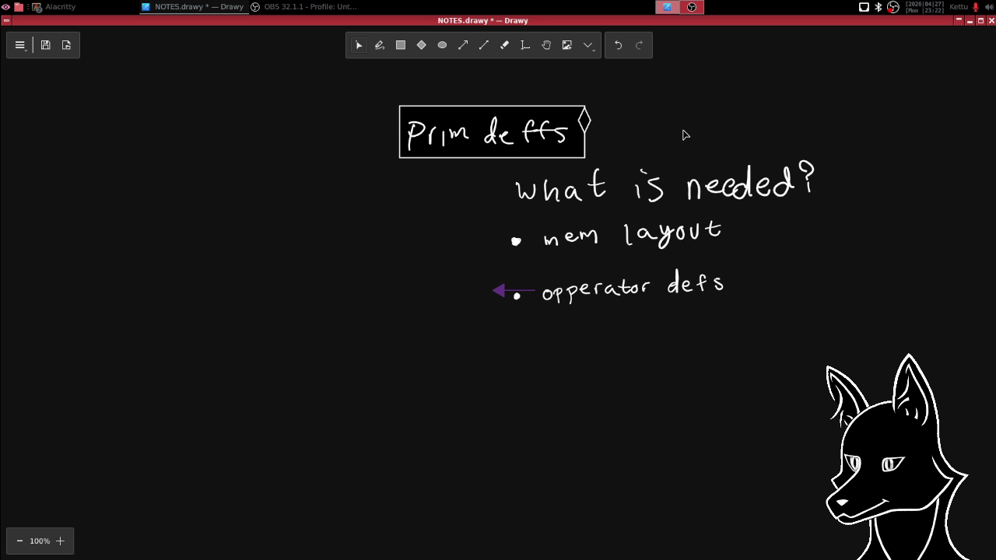
{"action": "key", "text": "ctrl+s"}
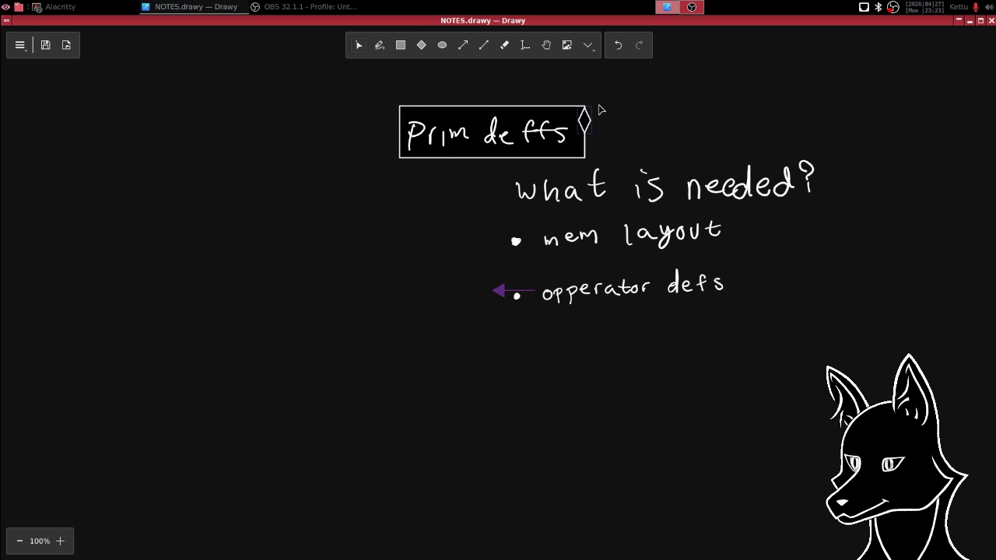
{"action": "mouse_move", "coordinate": [673, 80]}
{"action": "left_mouse_down"}
{"action": "mouse_move", "coordinate": [604, 102]}
{"action": "mouse_move", "coordinate": [589, 124]}
{"action": "left_mouse_up"}
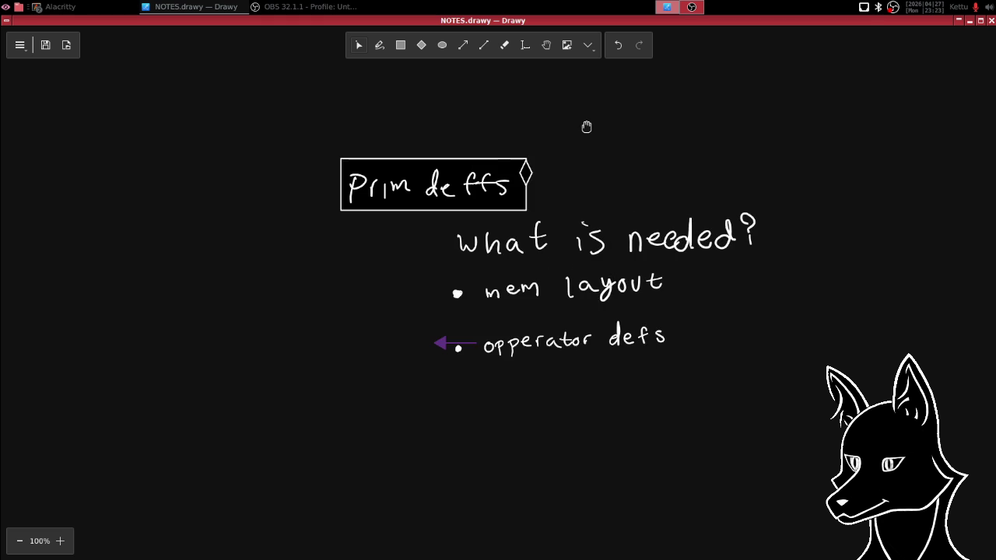
{"action": "scroll", "coordinate": [596, 118], "scroll_direction": "left", "scroll_amount": 1}
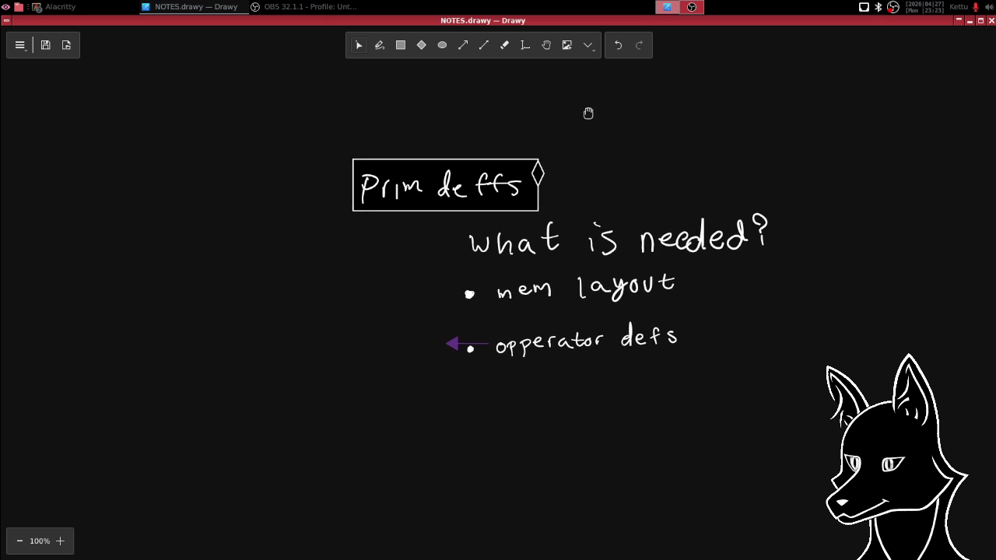
{"action": "scroll", "coordinate": [587, 112], "scroll_direction": "left", "scroll_amount": 2}
{"action": "scroll", "coordinate": [589, 108], "scroll_direction": "left", "scroll_amount": 2}
{"action": "scroll", "coordinate": [598, 115], "scroll_direction": "left", "scroll_amount": 2}
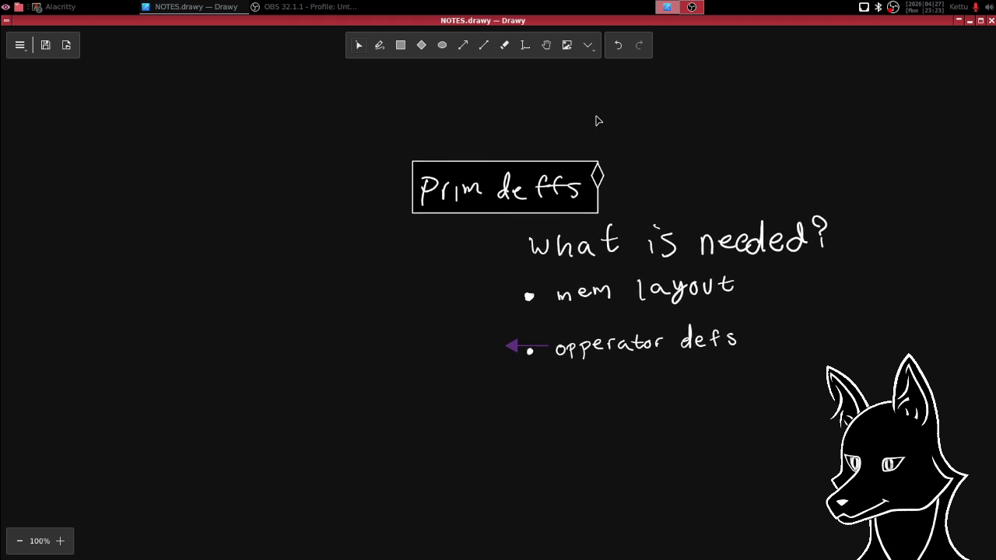
{"action": "scroll", "coordinate": [615, 123], "scroll_direction": "right", "scroll_amount": 2}
{"action": "scroll", "coordinate": [572, 107], "scroll_direction": "right", "scroll_amount": 2}
{"action": "scroll", "coordinate": [572, 107], "scroll_direction": "down", "scroll_amount": 1}
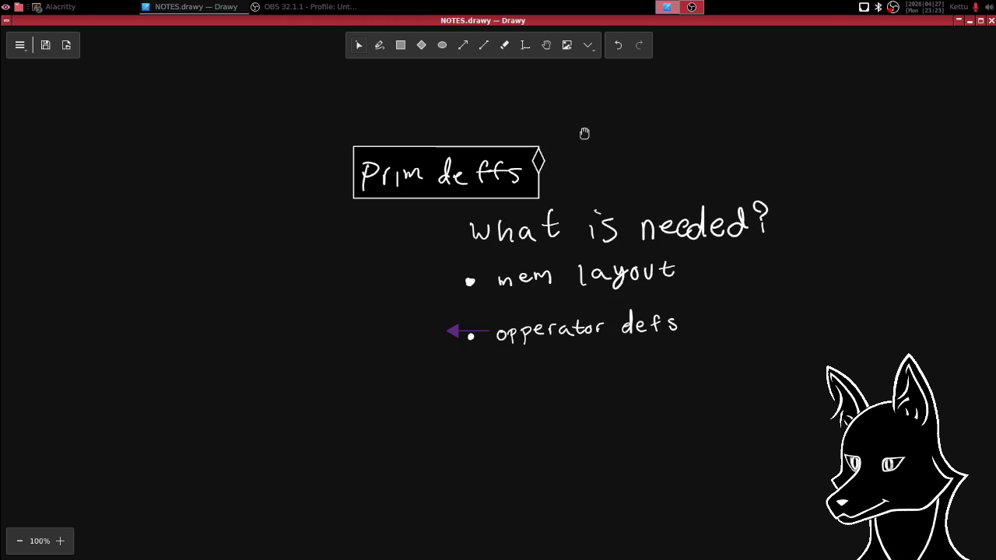
{"action": "scroll", "coordinate": [582, 136], "scroll_direction": "right", "scroll_amount": 1}
{"action": "scroll", "coordinate": [607, 130], "scroll_direction": "right", "scroll_amount": 2}
{"action": "scroll", "coordinate": [567, 155], "scroll_direction": "right", "scroll_amount": 1}
{"action": "scroll", "coordinate": [557, 175], "scroll_direction": "down", "scroll_amount": 1}
{"action": "scroll", "coordinate": [561, 162], "scroll_direction": "down", "scroll_amount": 1}
{"action": "scroll", "coordinate": [562, 148], "scroll_direction": "down", "scroll_amount": 1}
{"action": "scroll", "coordinate": [562, 144], "scroll_direction": "right", "scroll_amount": 1}
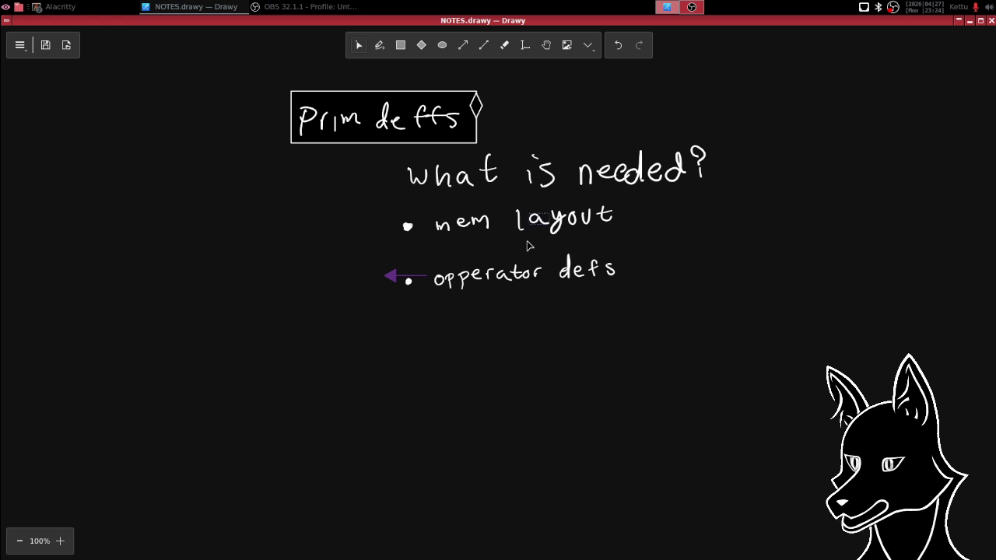
{"action": "left_click_drag", "start_coordinate": [567, 150], "coordinate": [566, 170]}
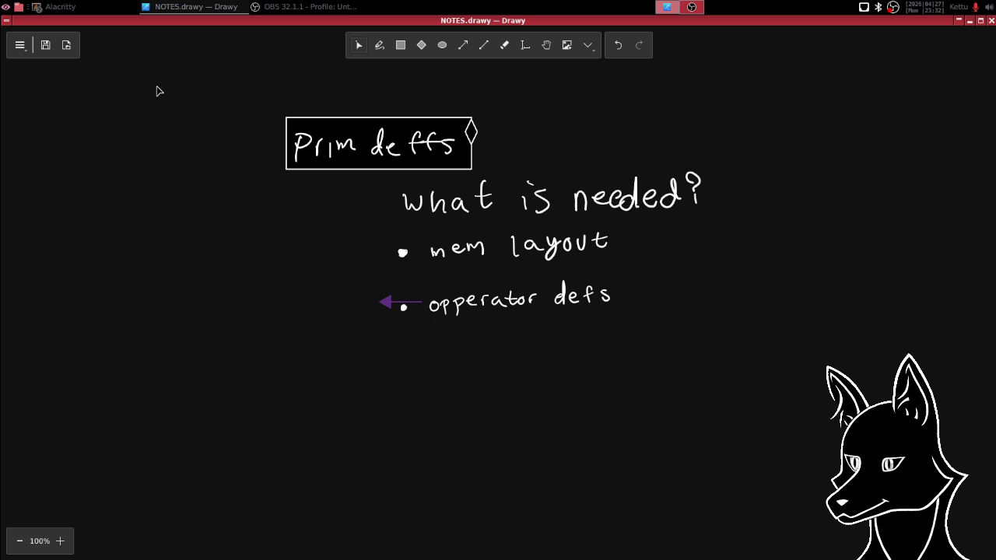
- Open bs.drawy from Drawy's Open Recent list, then return to the terminal
{"action": "left_click", "coordinate": [17, 45]}
{"action": "mouse_move", "coordinate": [49, 72]}
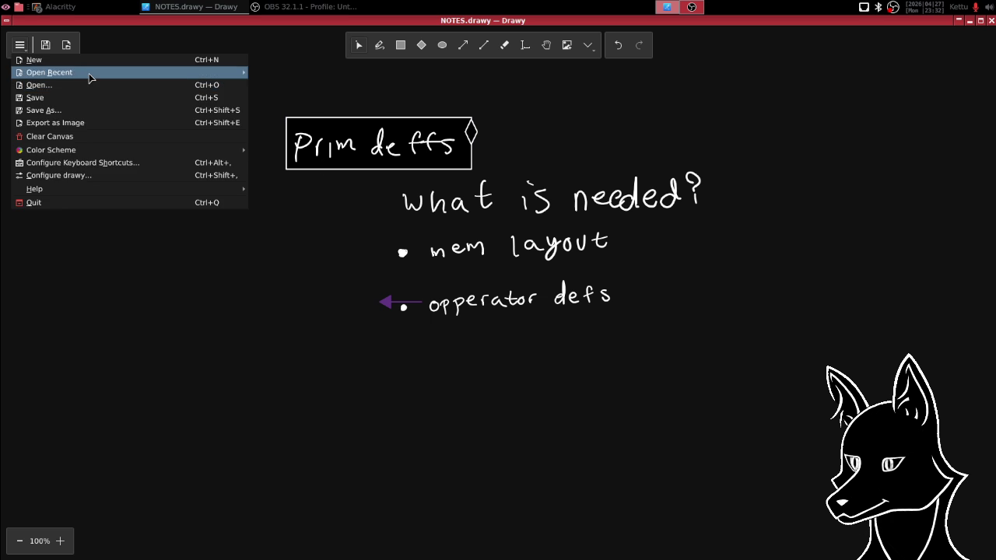
{"action": "left_click", "coordinate": [20, 44]}
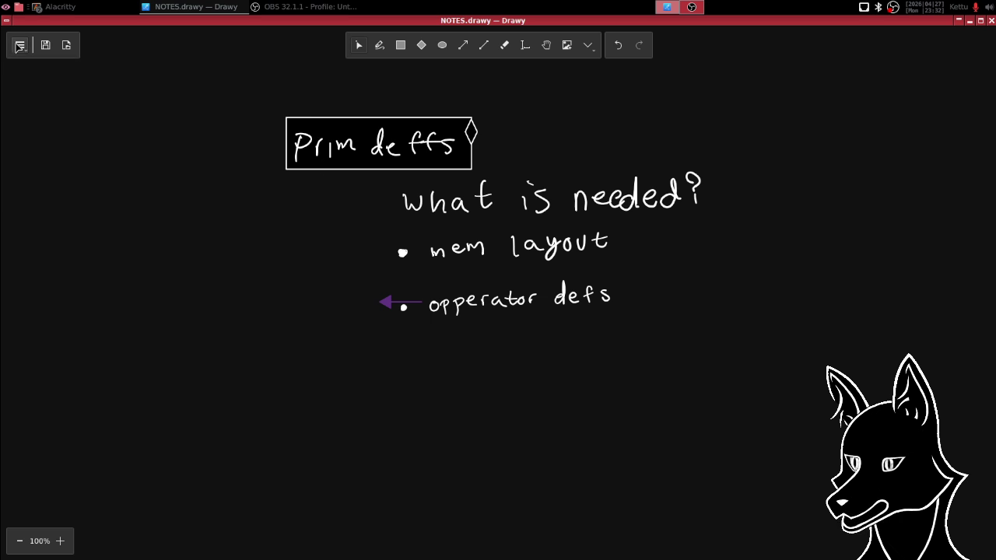
{"action": "left_click", "coordinate": [19, 45]}
{"action": "mouse_move", "coordinate": [50, 72]}
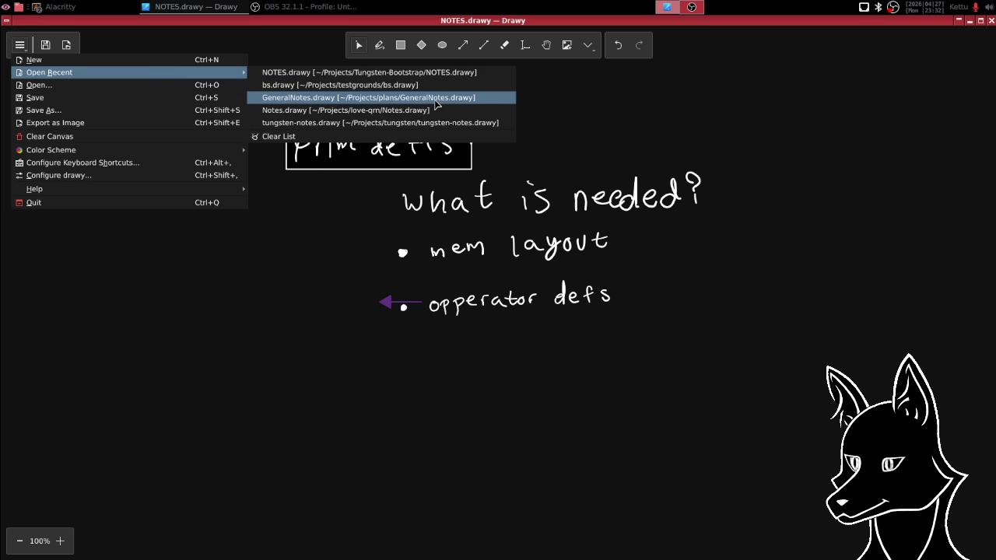
{"action": "left_click", "coordinate": [398, 86]}
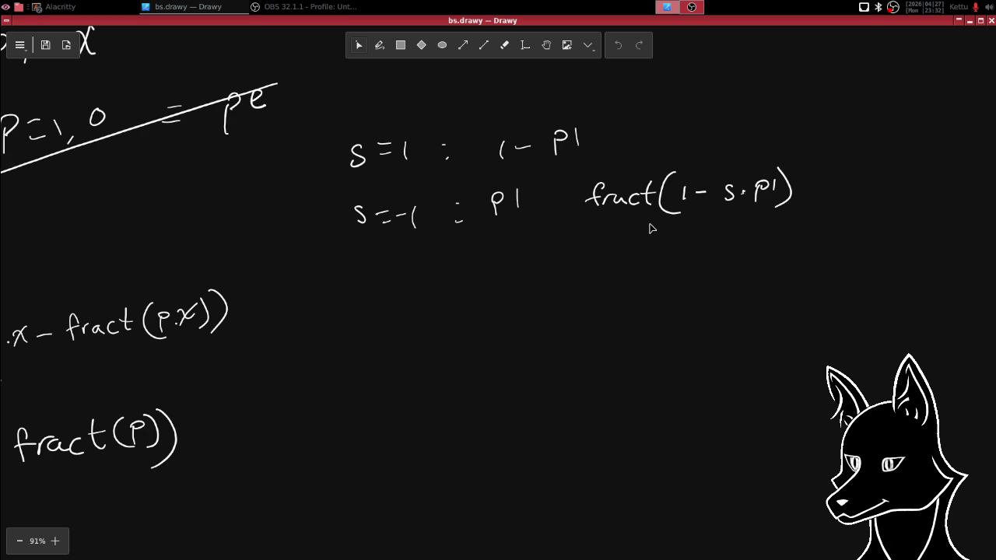
{"action": "key", "text": "alt+Tab"}
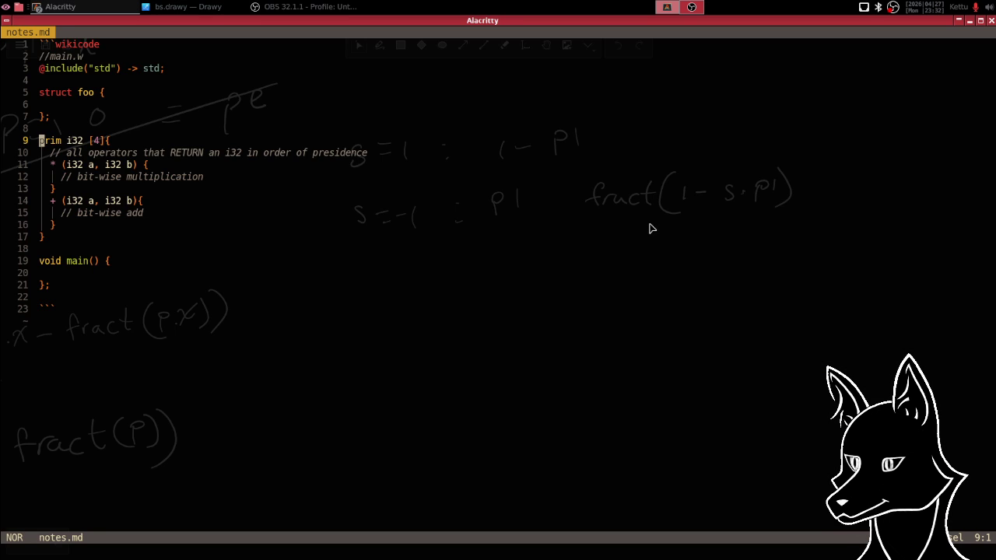
- Quit the notes.md editor with :q and clear the terminal
{"action": "type", "text": ":q"}
{"action": "key", "text": "Return"}
{"action": "type", "text": "clear"}
{"action": "key", "text": "Return"}
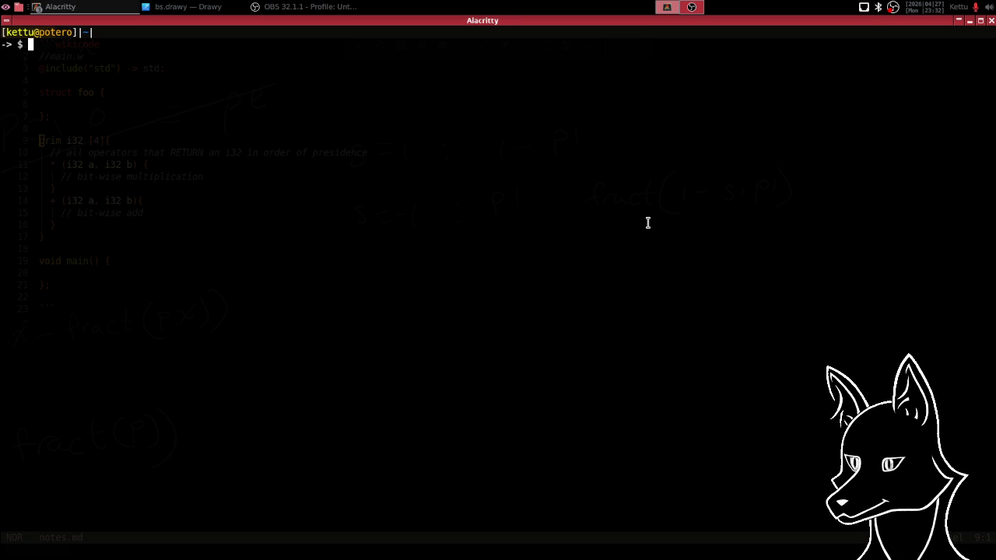
- Change into ~/Projects/ZIG-Raylib-test-1 and run zig build run
{"action": "type", "text": "cd"}
{"action": "type", "text": " Pr"}
{"action": "key", "text": "Tab"}
{"action": "type", "text": "s"}
{"action": "key", "text": "BackSpace"}
{"action": "type", "text": "Z"}
{"action": "key", "text": "Tab"}
{"action": "key", "text": "Return"}
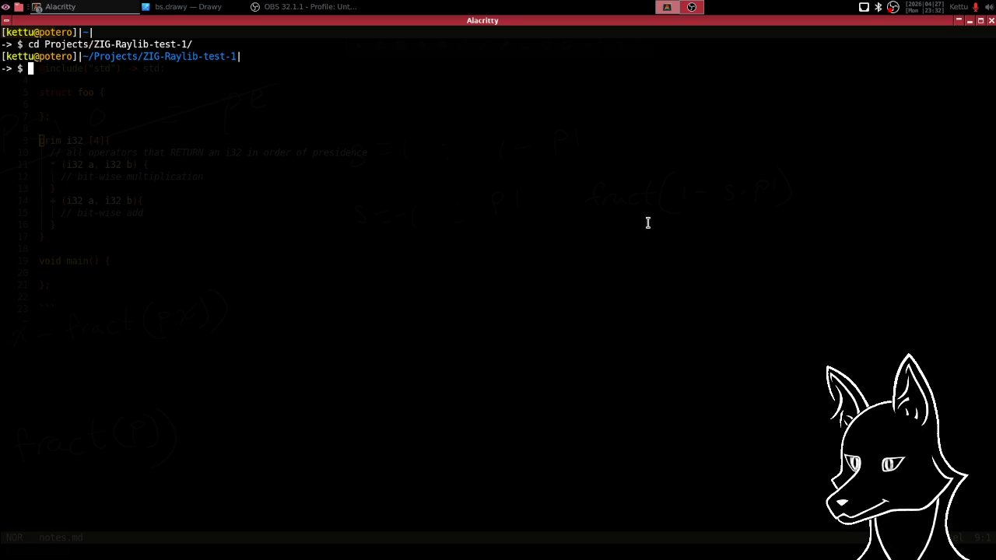
{"action": "type", "text": "zig build"}
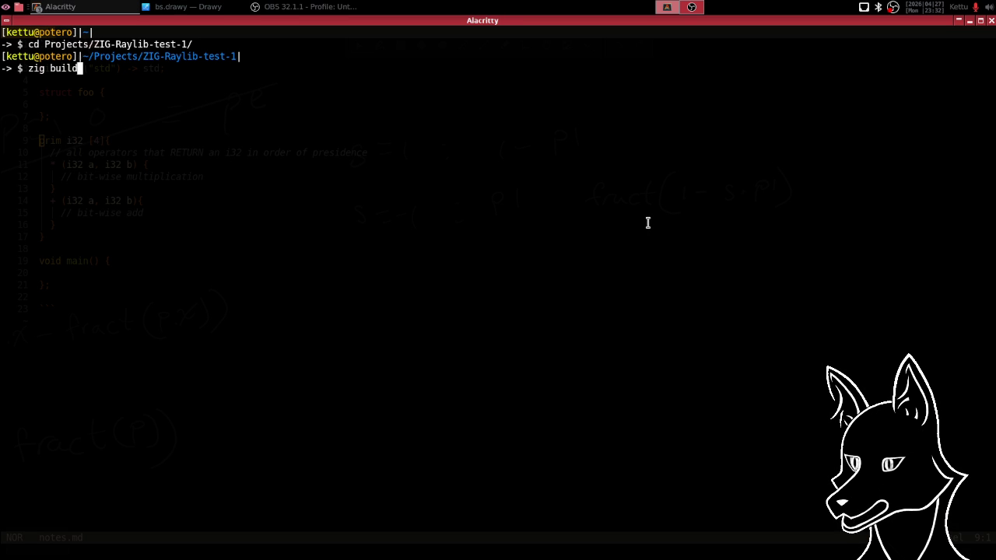
{"action": "type", "text": " run"}
{"action": "key", "text": "Return"}
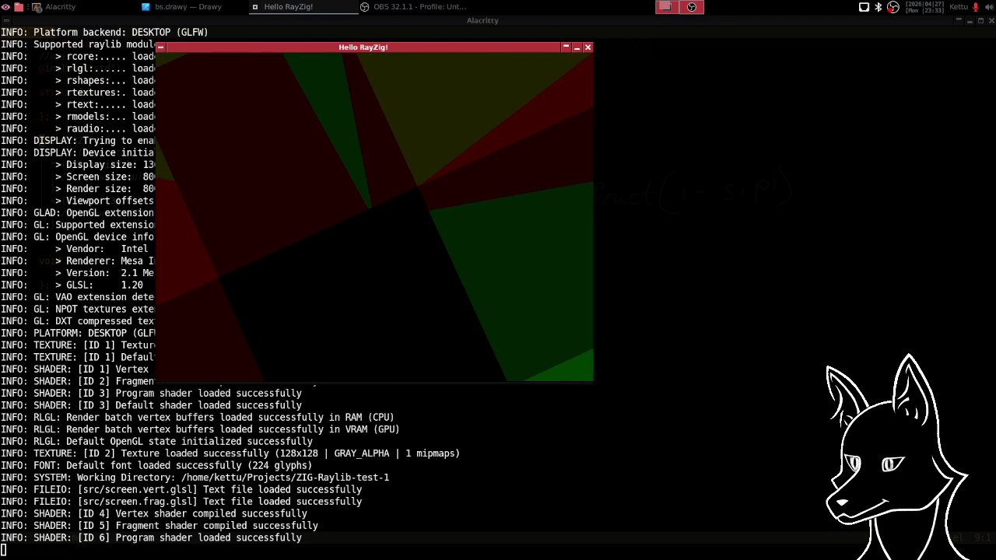
- Close the Hello RayZig window with Escape and restore the terminal from maximized
{"action": "key", "text": "Escape"}
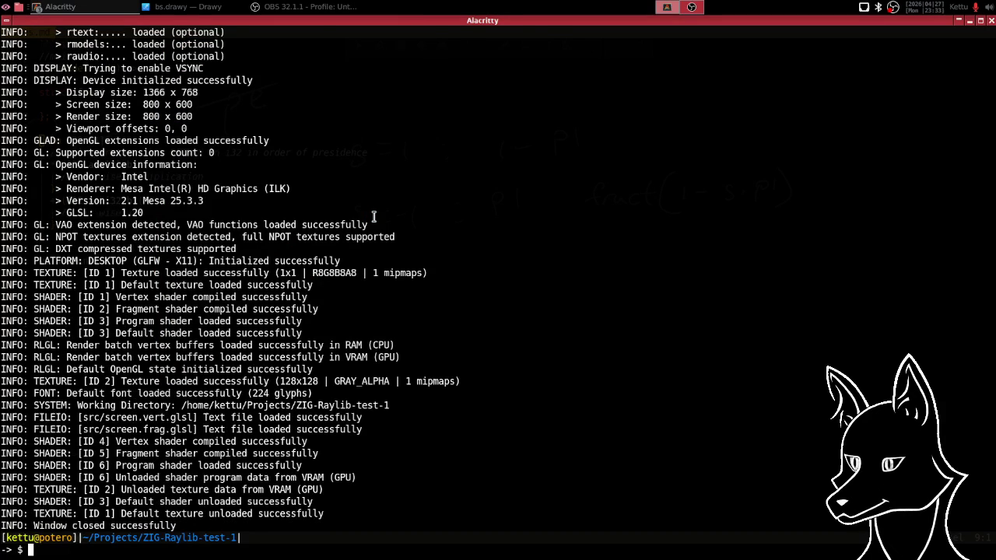
{"action": "key", "text": "super+Down"}
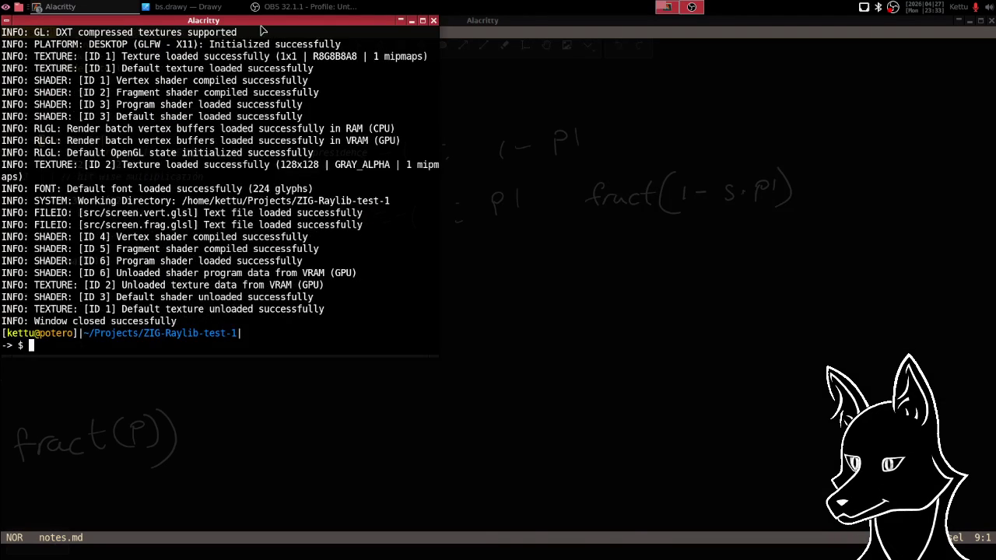
- Move and resize the terminal into a small window in the bottom-right corner
{"action": "left_click_drag", "start_coordinate": [257, 28], "coordinate": [759, 221]}
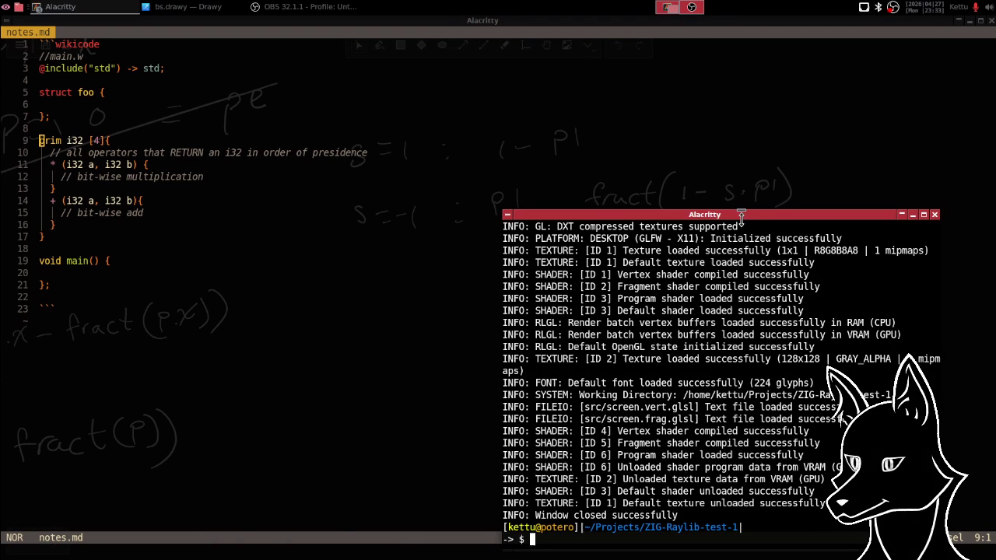
{"action": "left_click_drag", "start_coordinate": [745, 211], "coordinate": [764, 462]}
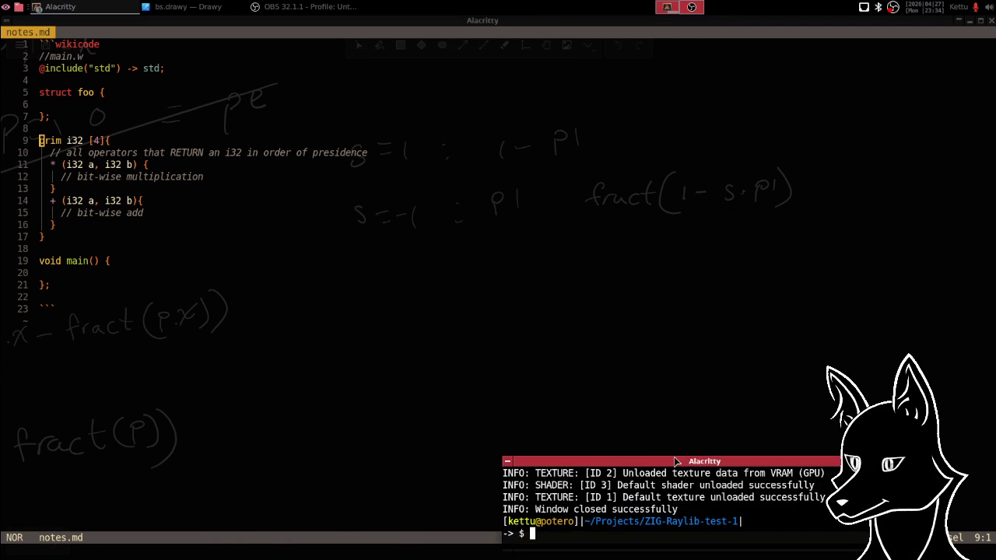
{"action": "mouse_move", "coordinate": [672, 462]}
{"action": "left_mouse_down"}
{"action": "mouse_move", "coordinate": [751, 480]}
{"action": "mouse_move", "coordinate": [728, 470]}
{"action": "left_mouse_up"}
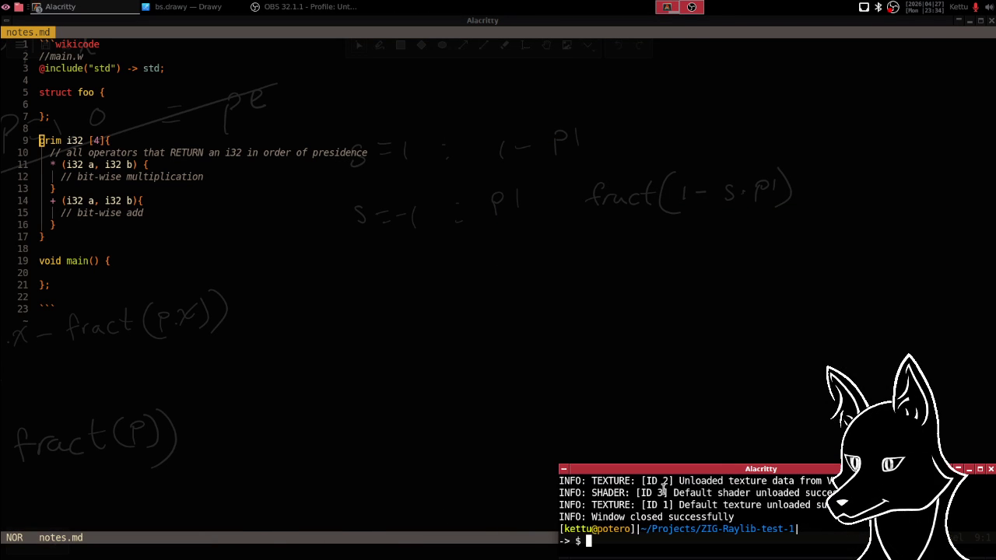
{"action": "left_click_drag", "start_coordinate": [994, 549], "coordinate": [766, 554]}
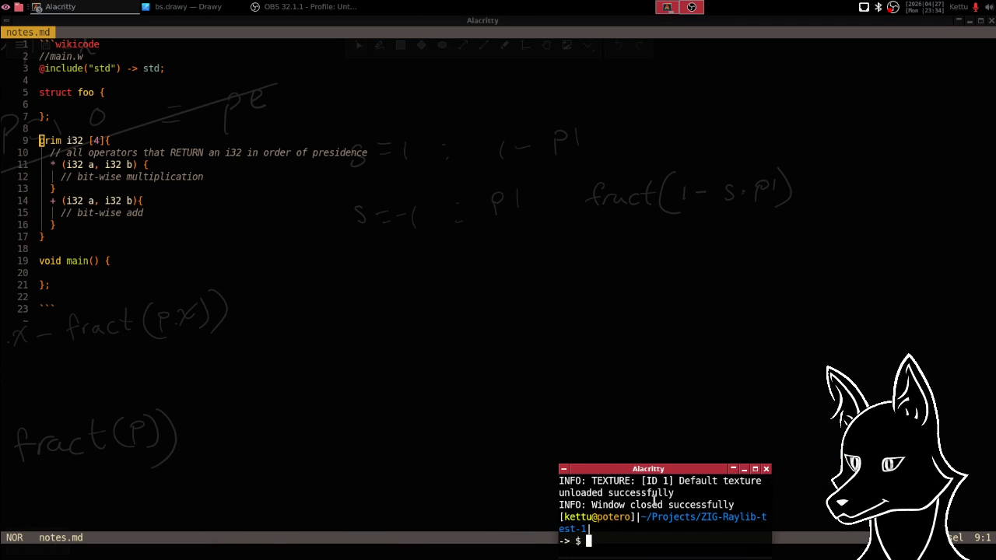
{"action": "left_click_drag", "start_coordinate": [595, 468], "coordinate": [816, 469]}
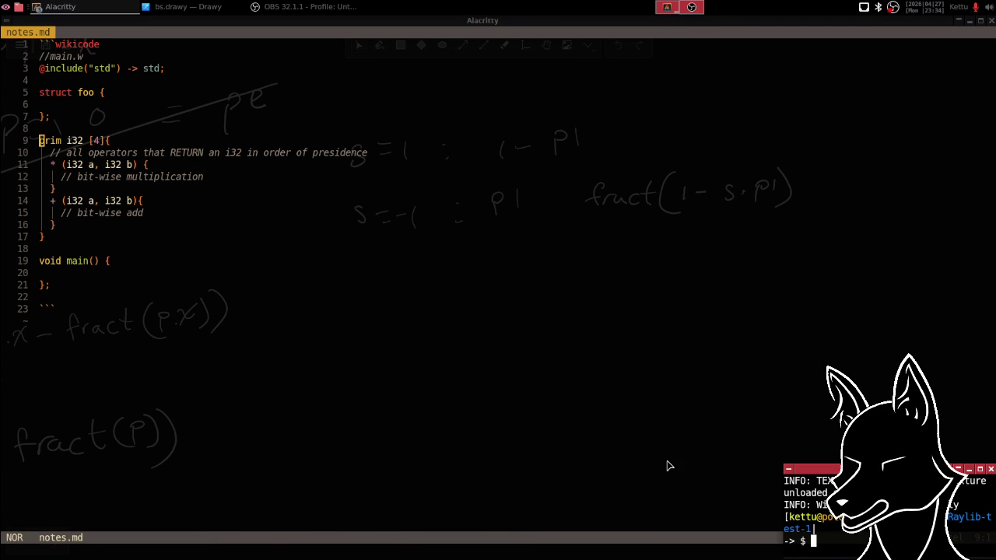
- Quit the notes.md editor with :q and clear the terminal
{"action": "left_click", "coordinate": [377, 262]}
{"action": "type", "text": ":"}
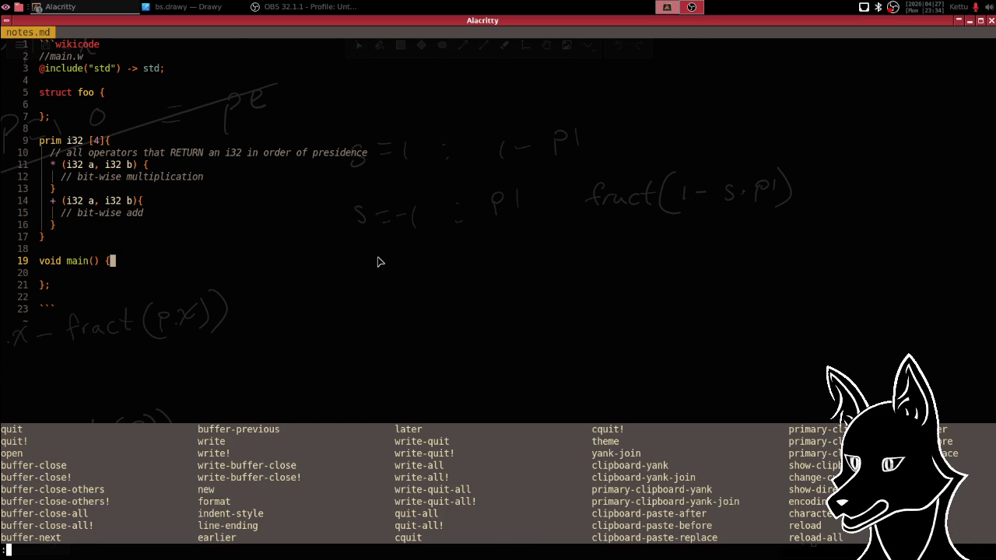
{"action": "type", "text": "q"}
{"action": "key", "text": "Return"}
{"action": "type", "text": "clear"}
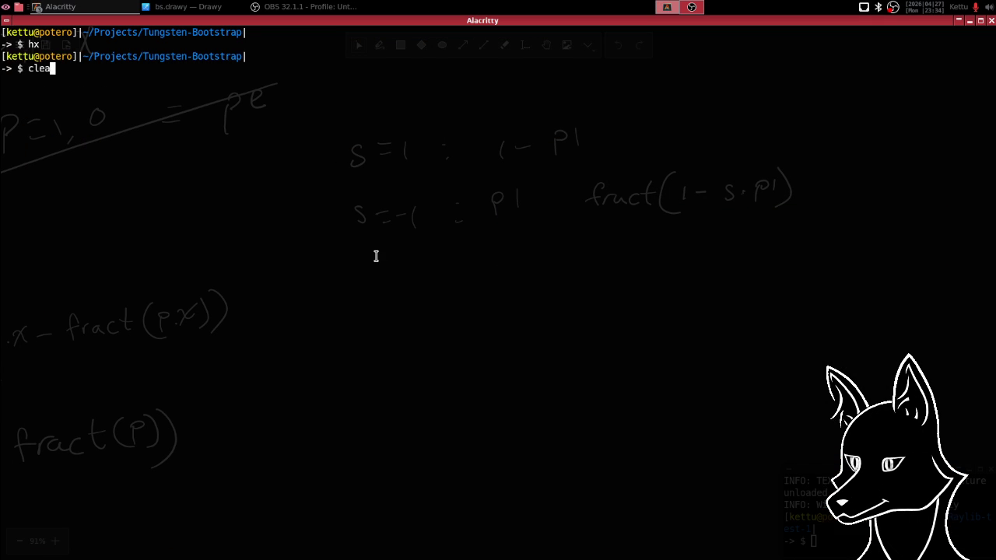
{"action": "key", "text": "Return"}
- Navigate into the ZIG-Raylib-test-1 folder and launch Helix there
{"action": "type", "text": "hx ."}
{"action": "key", "text": "Return"}
{"action": "key", "text": "h"}
{"action": "key", "text": "j"}
{"action": "key", "text": "l"}
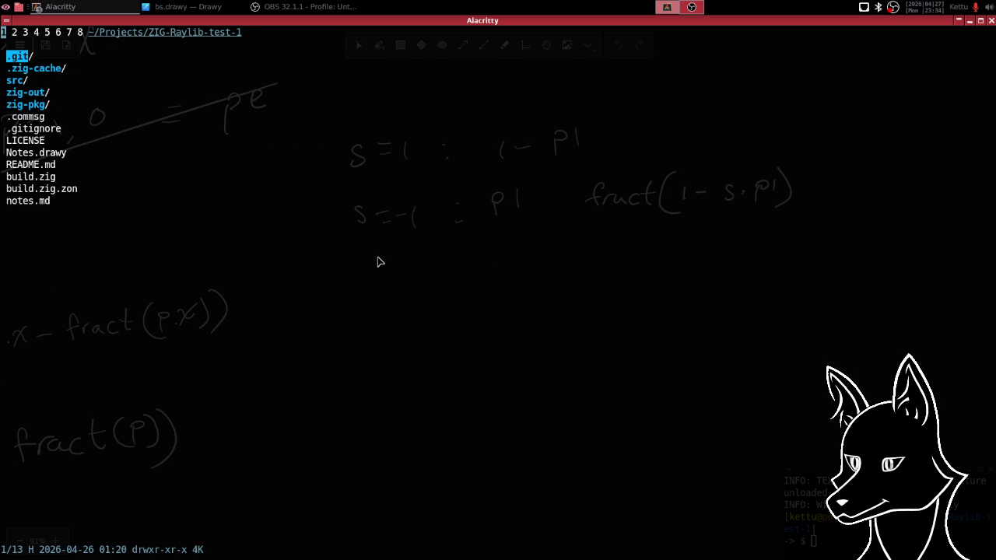
{"action": "type", "text": "q"}
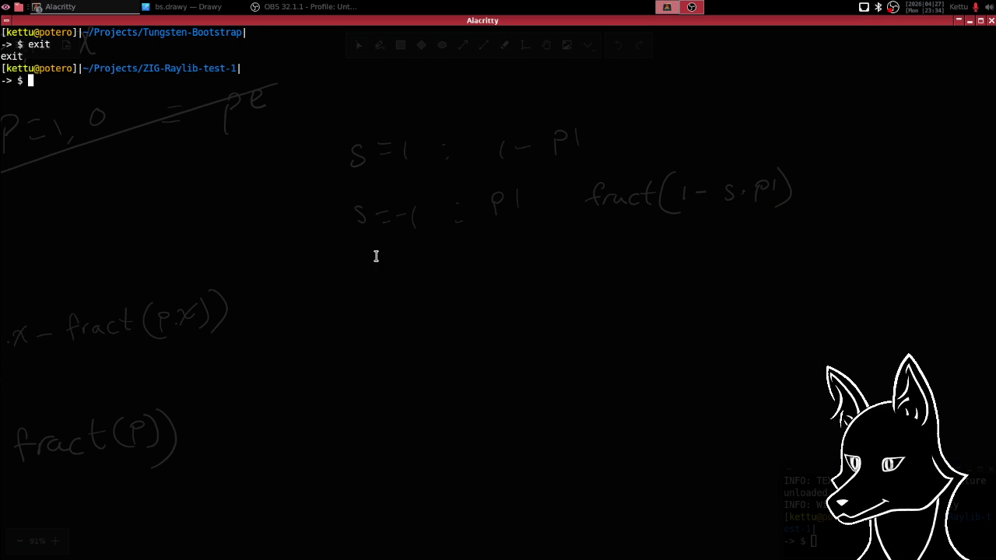
{"action": "type", "text": "hx"}
{"action": "key", "text": "Return"}
- Open src/screen.frag.glsl through Helix's Space e file explorer
{"action": "key", "text": "space"}
{"action": "key", "text": "e"}
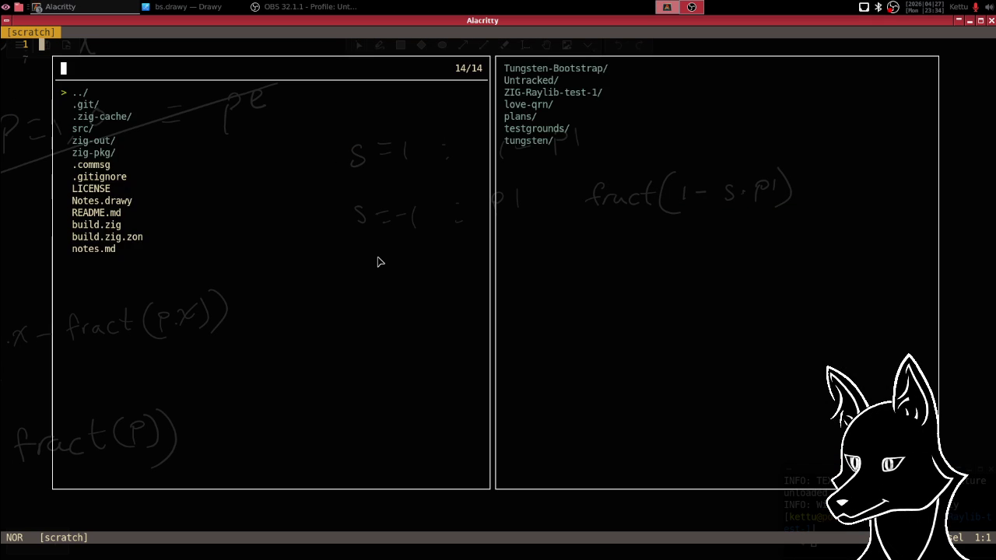
{"action": "key", "text": "Down"}
{"action": "key", "text": "Down"}
{"action": "key", "text": "Down"}
{"action": "key", "text": "Return"}
{"action": "type", "text": "f"}
{"action": "key", "text": "Return"}
{"action": "key", "text": "j"}
{"action": "key", "text": "j"}
{"action": "key", "text": "j"}
{"action": "key", "text": "j"}
{"action": "key", "text": "j"}
{"action": "key", "text": "j"}
{"action": "key", "text": "j"}
{"action": "key", "text": "j"}
{"action": "key", "text": "j"}
{"action": "key", "text": "j"}
{"action": "key", "text": "j"}
{"action": "key", "text": "j"}
{"action": "key", "text": "j"}
{"action": "key", "text": "j"}
{"action": "key", "text": "j"}
{"action": "key", "text": "j"}
{"action": "key", "text": "j"}
{"action": "key", "text": "j"}
{"action": "key", "text": "j"}
{"action": "key", "text": "j"}
{"action": "key", "text": "j"}
{"action": "key", "text": "j"}
{"action": "key", "text": "j"}
{"action": "key", "text": "j"}
{"action": "key", "text": "j"}
{"action": "key", "text": "j"}
{"action": "key", "text": "j"}
{"action": "key", "text": "j"}
{"action": "key", "text": "j"}
{"action": "key", "text": "j"}
{"action": "key", "text": "j"}
{"action": "key", "text": "j"}
{"action": "key", "text": "j"}
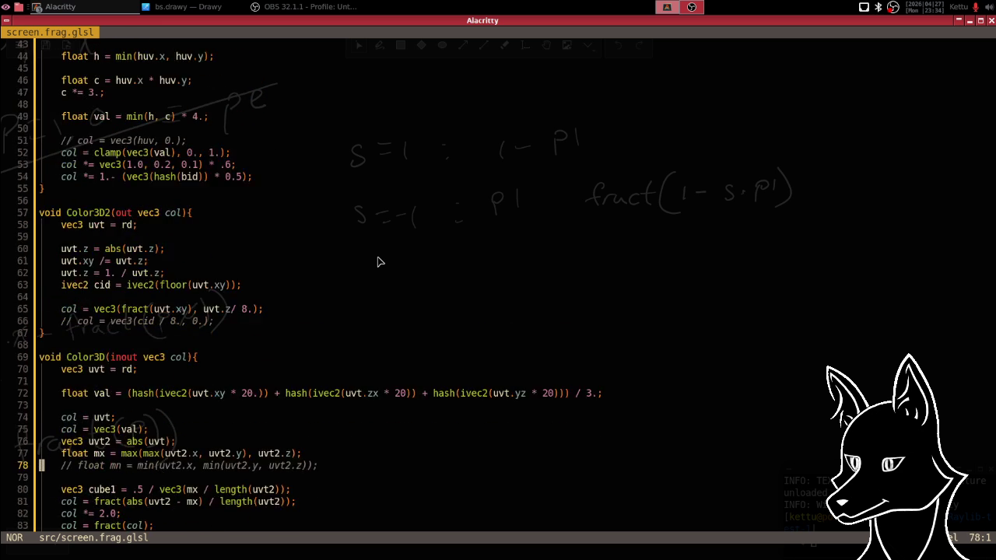
{"action": "key", "text": "j"}
{"action": "key", "text": "j"}
{"action": "key", "text": "j"}
{"action": "key", "text": "j"}
{"action": "key", "text": "j"}
{"action": "key", "text": "j"}
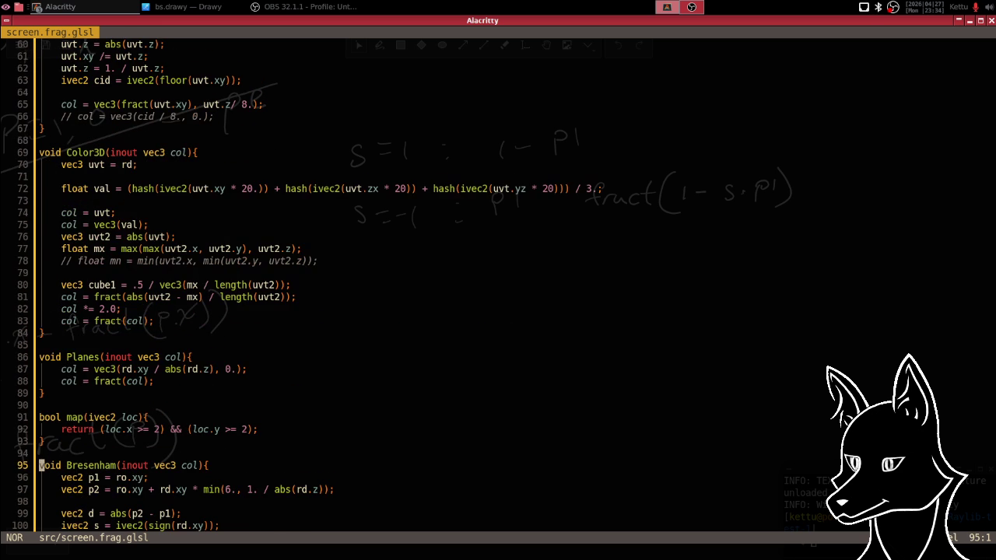
{"action": "key", "text": "j"}
{"action": "key", "text": "j"}
{"action": "key", "text": "j"}
{"action": "key", "text": "j"}
{"action": "key", "text": "j"}
{"action": "key", "text": "j"}
{"action": "key", "text": "j"}
{"action": "key", "text": "j"}
{"action": "key", "text": "j"}
{"action": "key", "text": "j"}
{"action": "key", "text": "j"}
{"action": "key", "text": "j"}
{"action": "key", "text": "k"}
{"action": "key", "text": "k"}
{"action": "key", "text": "k"}
{"action": "key", "text": "k"}
{"action": "key", "text": "k"}
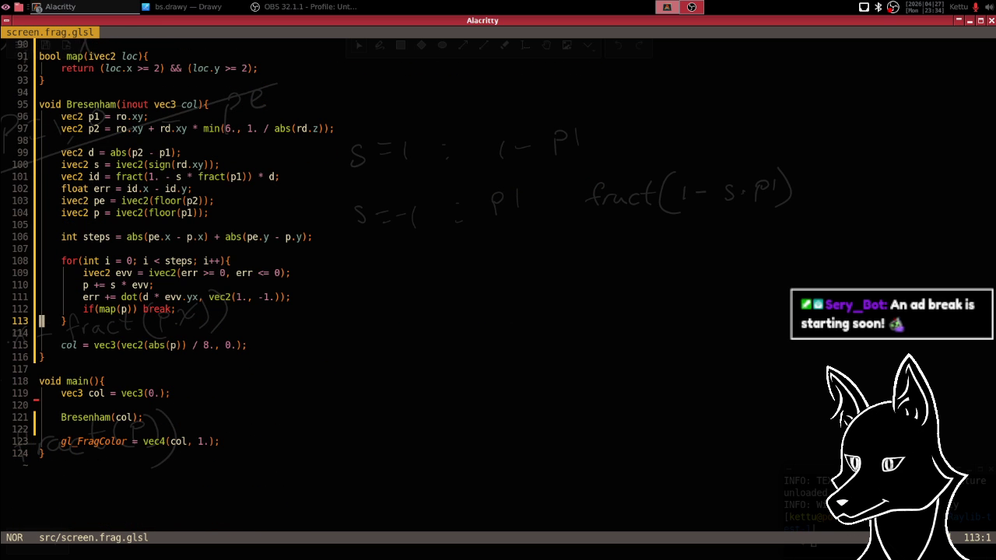
{"action": "key", "text": "k"}
{"action": "key", "text": "k"}
{"action": "key", "text": "k"}
{"action": "key", "text": "k"}
{"action": "key", "text": "k"}
{"action": "key", "text": "k"}
{"action": "key", "text": "k"}
{"action": "key", "text": "k"}
{"action": "key", "text": "k"}
{"action": "key", "text": "k"}
{"action": "key", "text": "k"}
{"action": "key", "text": "k"}
{"action": "key", "text": "k"}
{"action": "key", "text": "k"}
{"action": "key", "text": "k"}
{"action": "key", "text": "k"}
{"action": "key", "text": "k"}
{"action": "key", "text": "k"}
{"action": "key", "text": "k"}
{"action": "key", "text": "k"}
{"action": "key", "text": "k"}
{"action": "key", "text": "k"}
{"action": "key", "text": "k"}
{"action": "key", "text": "k"}
{"action": "key", "text": "k"}
{"action": "key", "text": "k"}
{"action": "key", "text": "k"}
{"action": "key", "text": "k"}
{"action": "key", "text": "k"}
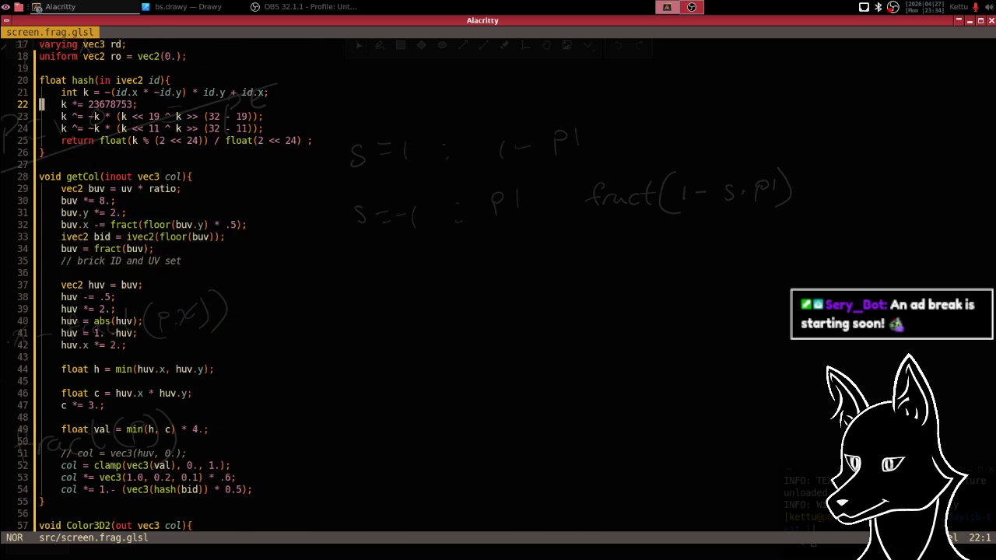
{"action": "key", "text": "k"}
{"action": "key", "text": "k"}
{"action": "key", "text": "k"}
{"action": "key", "text": "k"}
{"action": "key", "text": "k"}
{"action": "key", "text": "k"}
{"action": "key", "text": "j"}
{"action": "key", "text": "j"}
{"action": "key", "text": "j"}
{"action": "key", "text": "j"}
{"action": "key", "text": "j"}
{"action": "key", "text": "j"}
{"action": "key", "text": "j"}
{"action": "key", "text": "j"}
{"action": "key", "text": "j"}
{"action": "key", "text": "j"}
{"action": "key", "text": "j"}
{"action": "key", "text": "j"}
{"action": "key", "text": "j"}
{"action": "key", "text": "j"}
{"action": "key", "text": "j"}
{"action": "key", "text": "j"}
{"action": "key", "text": "j"}
{"action": "key", "text": "j"}
{"action": "key", "text": "j"}
{"action": "key", "text": "j"}
{"action": "key", "text": "j"}
{"action": "key", "text": "k"}
{"action": "key", "text": "k"}
{"action": "key", "text": "k"}
{"action": "key", "text": "k"}
{"action": "key", "text": "k"}
{"action": "key", "text": "k"}
{"action": "key", "text": "k"}
{"action": "key", "text": "k"}
{"action": "key", "text": "k"}
{"action": "key", "text": "k"}
{"action": "key", "text": "k"}
{"action": "key", "text": "k"}
{"action": "key", "text": "k"}
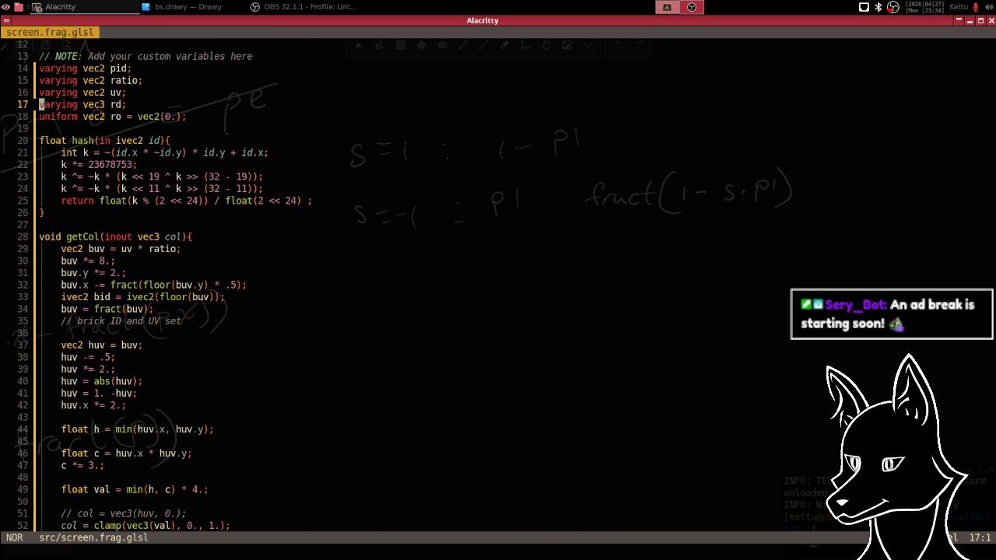
{"action": "key", "text": "j"}
{"action": "key", "text": "j"}
{"action": "key", "text": "j"}
{"action": "key", "text": "j"}
{"action": "key", "text": "j"}
{"action": "key", "text": "l"}
{"action": "key", "text": "l"}
{"action": "key", "text": "l"}
{"action": "key", "text": "l"}
{"action": "key", "text": "l"}
{"action": "key", "text": "l"}
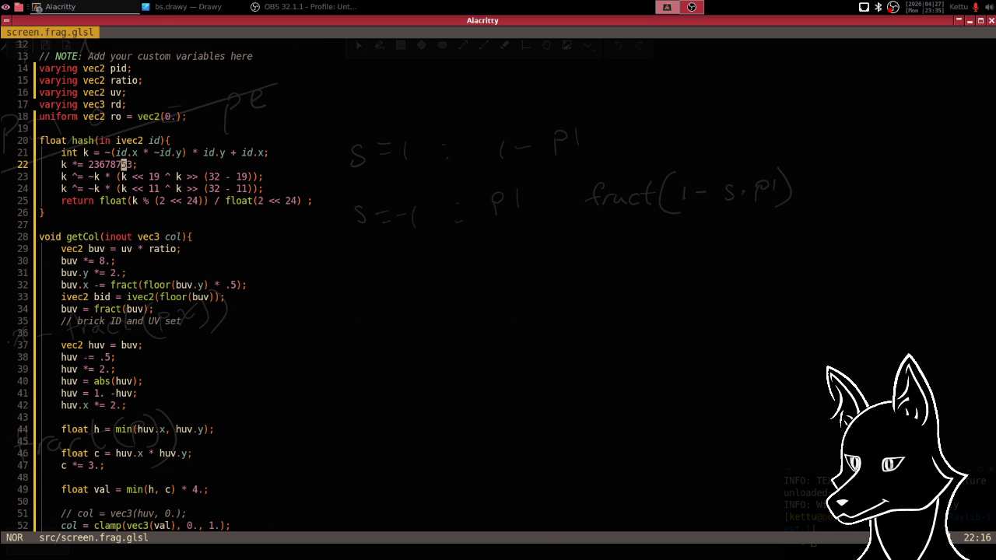
{"action": "key", "text": "k"}
{"action": "key", "text": "l"}
{"action": "key", "text": "l"}
{"action": "key", "text": "l"}
{"action": "key", "text": "l"}
{"action": "key", "text": "l"}
{"action": "key", "text": "l"}
{"action": "key", "text": "l"}
{"action": "key", "text": "j"}
{"action": "key", "text": "k"}
{"action": "key", "text": "l"}
{"action": "key", "text": "l"}
{"action": "key", "text": "l"}
{"action": "key", "text": "l"}
{"action": "key", "text": "l"}
{"action": "key", "text": "l"}
{"action": "key", "text": "l"}
{"action": "key", "text": "i"}
{"action": "type", "text": "~"}
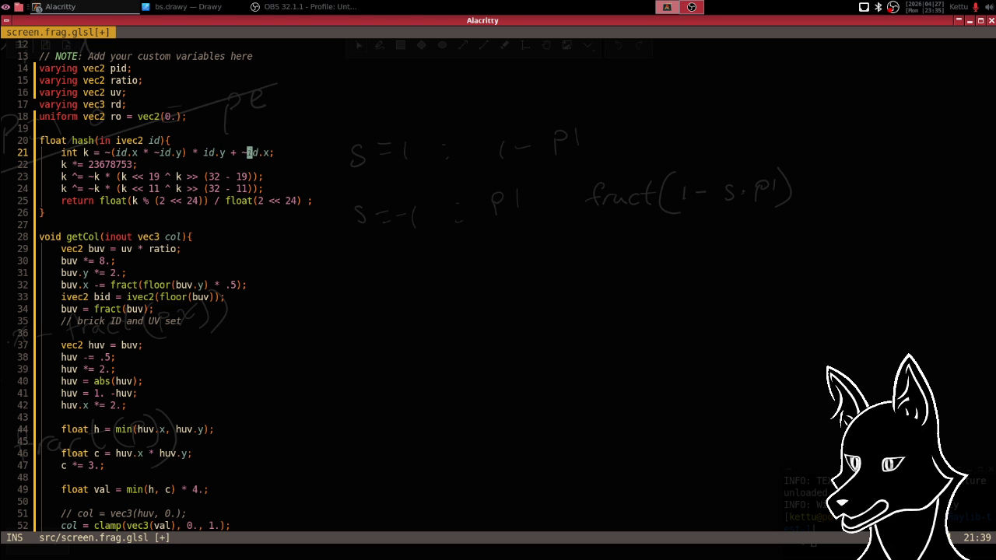
{"action": "key", "text": "Escape"}
{"action": "key", "text": "h"}
{"action": "key", "text": "h"}
{"action": "key", "text": "h"}
{"action": "key", "text": "h"}
{"action": "key", "text": "h"}
{"action": "key", "text": "h"}
{"action": "key", "text": "h"}
{"action": "key", "text": "h"}
{"action": "key", "text": "h"}
{"action": "key", "text": "h"}
{"action": "key", "text": "h"}
{"action": "key", "text": "d"}
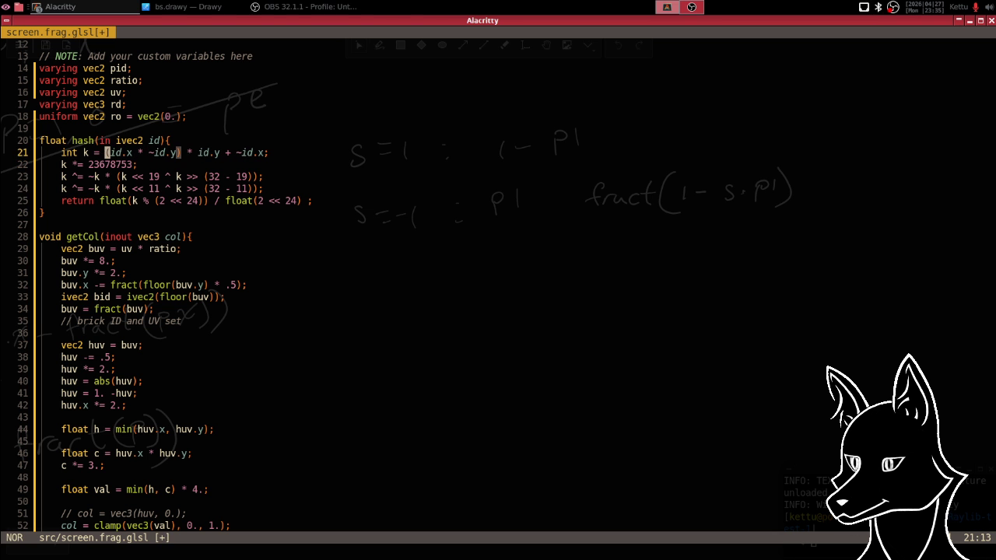
{"action": "key", "text": "l"}
{"action": "key", "text": "l"}
{"action": "key", "text": "l"}
{"action": "key", "text": "l"}
{"action": "key", "text": "l"}
{"action": "key", "text": "l"}
{"action": "key", "text": "l"}
{"action": "key", "text": "l"}
{"action": "key", "text": "l"}
{"action": "key", "text": "h"}
{"action": "key", "text": "h"}
{"action": "key", "text": "h"}
{"action": "key", "text": "h"}
{"action": "key", "text": "h"}
{"action": "key", "text": "h"}
{"action": "key", "text": "h"}
{"action": "key", "text": "h"}
{"action": "key", "text": "i"}
{"action": "key", "text": "BackSpace"}
{"action": "key", "text": "BackSpace"}
{"action": "type", "text": "+"}
{"action": "key", "text": "Escape"}
{"action": "key", "text": "l"}
{"action": "key", "text": "l"}
{"action": "key", "text": "l"}
{"action": "key", "text": "l"}
{"action": "key", "text": "l"}
{"action": "type", "text": "i("}
{"action": "key", "text": "Escape"}
{"action": "key", "text": "l"}
{"action": "key", "text": "l"}
{"action": "key", "text": "l"}
{"action": "key", "text": "l"}
{"action": "key", "text": "l"}
{"action": "key", "text": "l"}
{"action": "key", "text": "l"}
{"action": "key", "text": "l"}
{"action": "type", "text": "id.y)"}
{"action": "key", "text": "Escape"}
{"action": "type", "text": ":w"}
{"action": "key", "text": "Return"}
{"action": "key", "text": "j"}
{"action": "key", "text": "j"}
{"action": "key", "text": "j"}
{"action": "key", "text": "j"}
{"action": "key", "text": "j"}
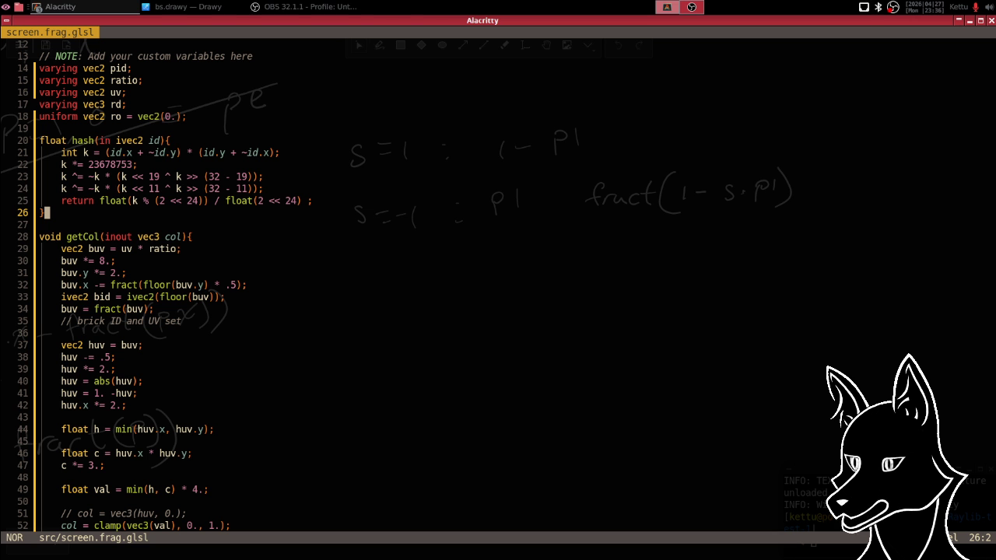
{"action": "key", "text": "j"}
{"action": "key", "text": "j"}
{"action": "key", "text": "j"}
{"action": "key", "text": "j"}
{"action": "key", "text": "j"}
{"action": "key", "text": "j"}
{"action": "key", "text": "j"}
{"action": "key", "text": "j"}
{"action": "key", "text": "j"}
{"action": "key", "text": "j"}
{"action": "key", "text": "j"}
{"action": "key", "text": "j"}
{"action": "key", "text": "j"}
{"action": "key", "text": "j"}
{"action": "key", "text": "j"}
- Move through the shader to the Bresenham function's id calculation on line 101
{"action": "key", "text": "k"}
{"action": "key", "text": "k"}
{"action": "key", "text": "k"}
{"action": "key", "text": "k"}
{"action": "key", "text": "k"}
{"action": "key", "text": "k"}
{"action": "key", "text": "k"}
{"action": "key", "text": "k"}
{"action": "key", "text": "k"}
{"action": "key", "text": "k"}
{"action": "key", "text": "k"}
{"action": "key", "text": "k"}
{"action": "key", "text": "k"}
{"action": "key", "text": "k"}
{"action": "key", "text": "k"}
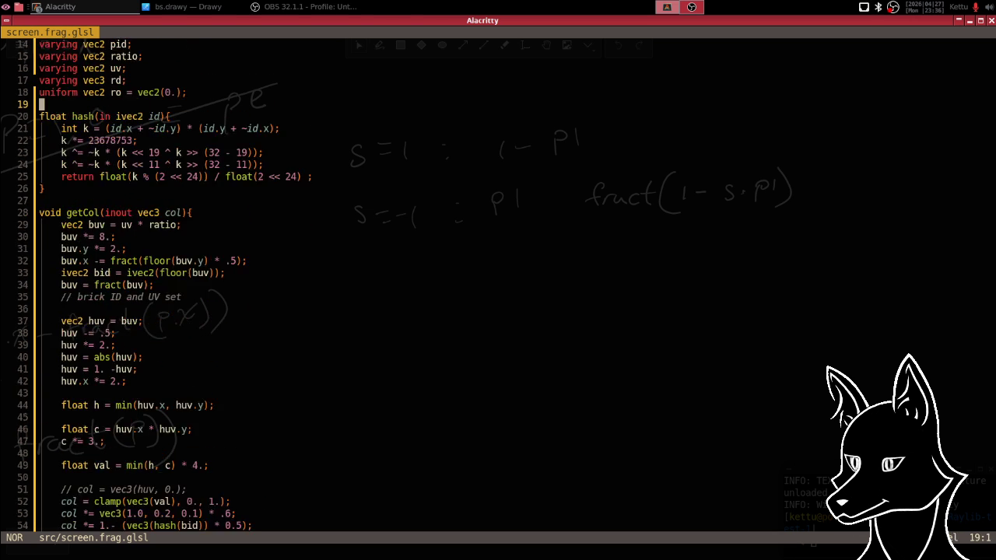
{"action": "key", "text": "k"}
{"action": "key", "text": "k"}
{"action": "key", "text": "k"}
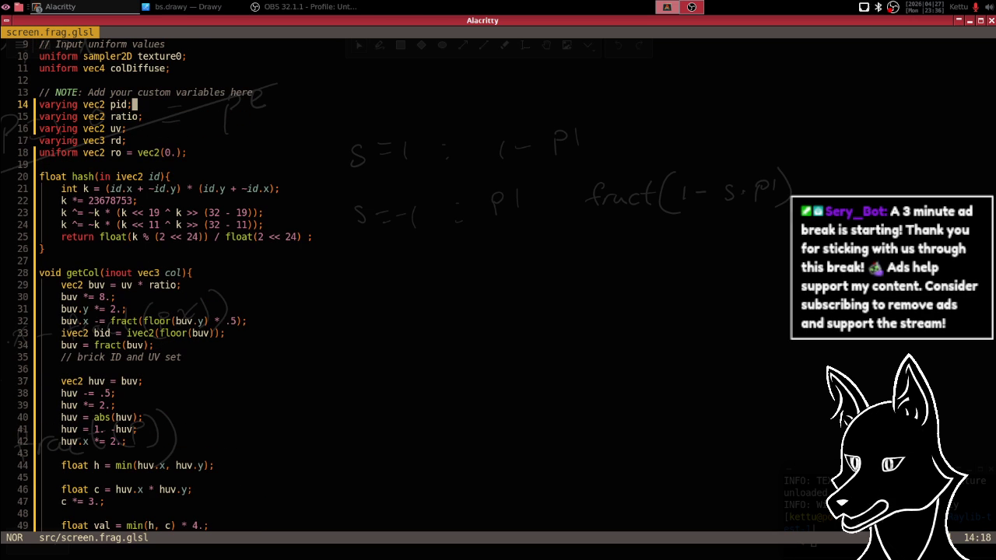
{"action": "key", "text": "j"}
{"action": "key", "text": "j"}
{"action": "key", "text": "j"}
{"action": "key", "text": "j"}
{"action": "key", "text": "j"}
{"action": "key", "text": "j"}
{"action": "key", "text": "j"}
{"action": "key", "text": "j"}
{"action": "key", "text": "j"}
{"action": "key", "text": "j"}
{"action": "key", "text": "j"}
{"action": "key", "text": "j"}
{"action": "key", "text": "j"}
{"action": "key", "text": "j"}
{"action": "key", "text": "j"}
{"action": "key", "text": "j"}
{"action": "key", "text": "j"}
{"action": "key", "text": "j"}
{"action": "key", "text": "j"}
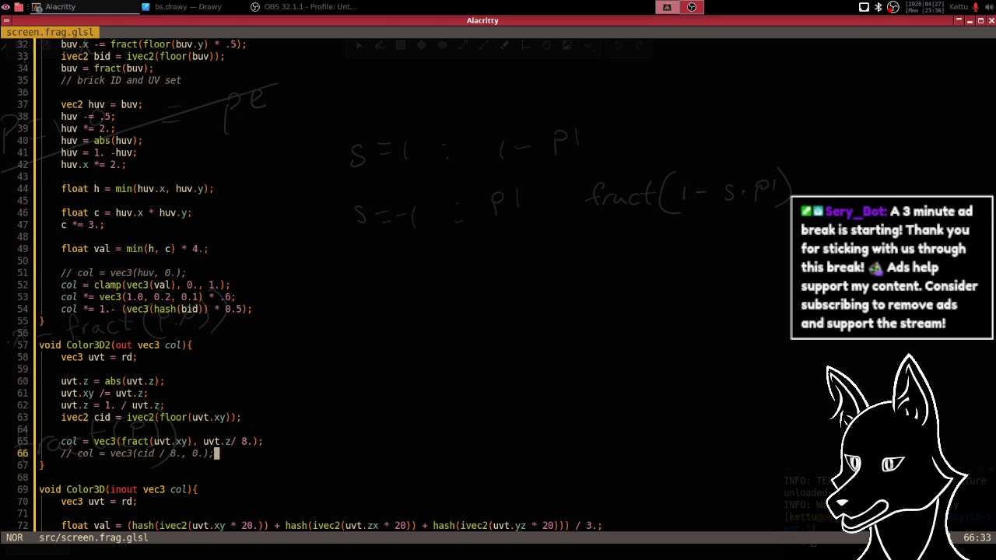
{"action": "left_click", "coordinate": [276, 525]}
{"action": "key", "text": "j"}
{"action": "key", "text": "j"}
{"action": "key", "text": "j"}
{"action": "key", "text": "j"}
{"action": "key", "text": "j"}
{"action": "key", "text": "j"}
{"action": "key", "text": "j"}
{"action": "key", "text": "j"}
{"action": "key", "text": "j"}
{"action": "key", "text": "j"}
{"action": "key", "text": "j"}
{"action": "key", "text": "j"}
{"action": "scroll", "coordinate": [312, 280], "scroll_direction": "down", "scroll_amount": 4}
{"action": "scroll", "coordinate": [311, 280], "scroll_direction": "down", "scroll_amount": 1}
{"action": "key", "text": "j"}
{"action": "key", "text": "k"}
{"action": "key", "text": "k"}
{"action": "key", "text": "k"}
{"action": "key", "text": "k"}
{"action": "key", "text": "k"}
{"action": "key", "text": "k"}
{"action": "key", "text": "k"}
{"action": "key", "text": "j"}
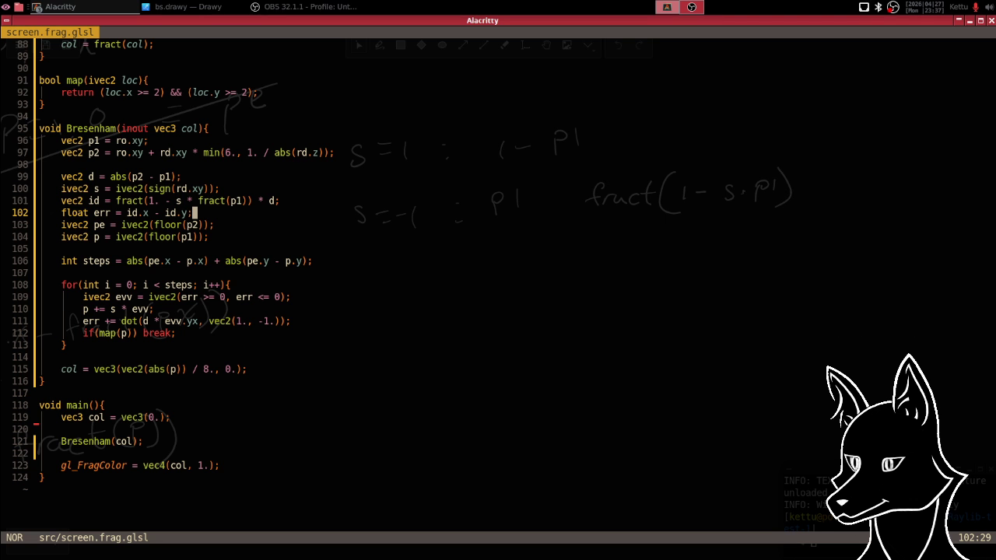
{"action": "key", "text": "alt+Tab"}
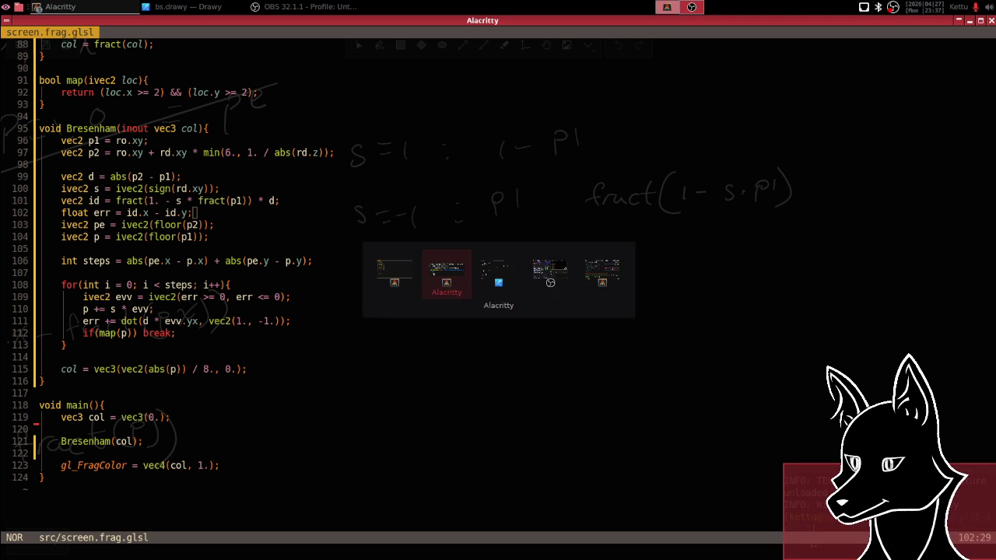
- In the Drawy sketch, erase the fract(1 - s·p1) expression
{"action": "key", "text": "alt+Tab"}
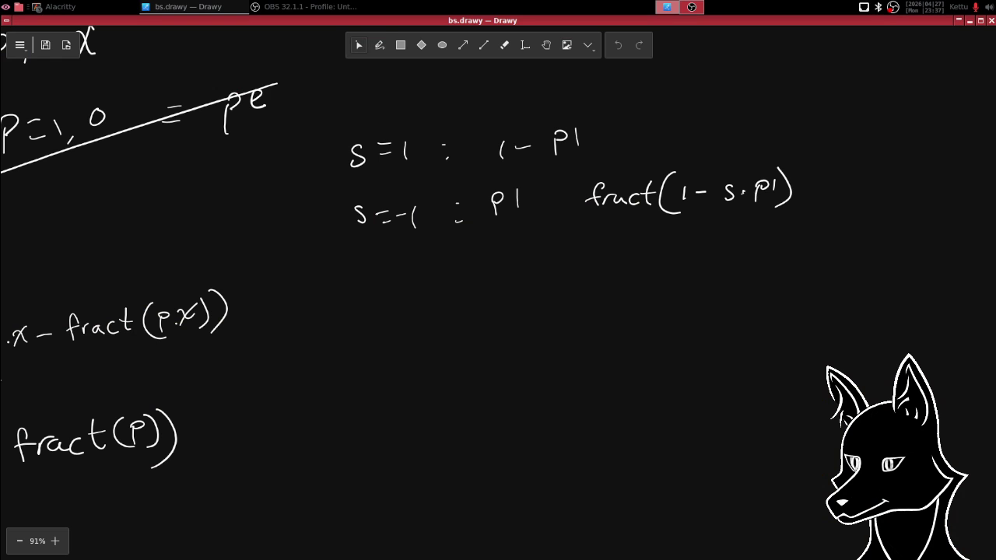
{"action": "left_click", "coordinate": [373, 54]}
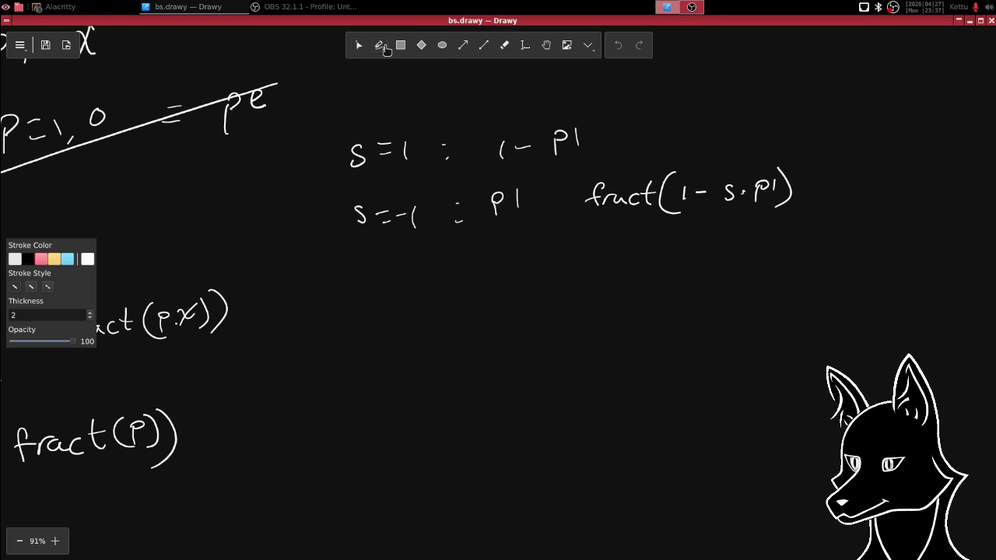
{"action": "scroll", "coordinate": [413, 349], "scroll_direction": "down", "scroll_amount": 2}
{"action": "scroll", "coordinate": [414, 349], "scroll_direction": "right", "scroll_amount": 1}
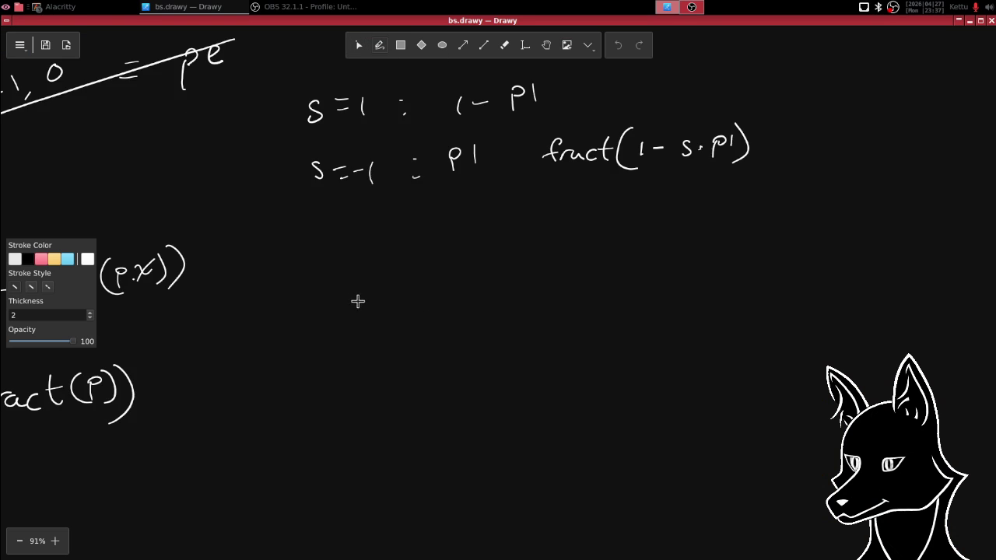
{"action": "scroll", "coordinate": [365, 319], "scroll_direction": "up", "scroll_amount": 2}
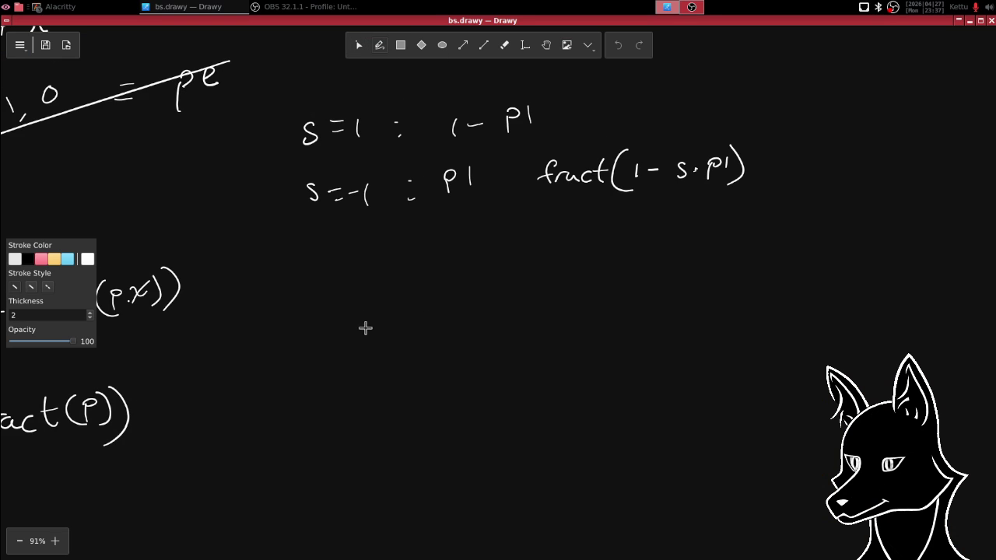
{"action": "left_click", "coordinate": [358, 47]}
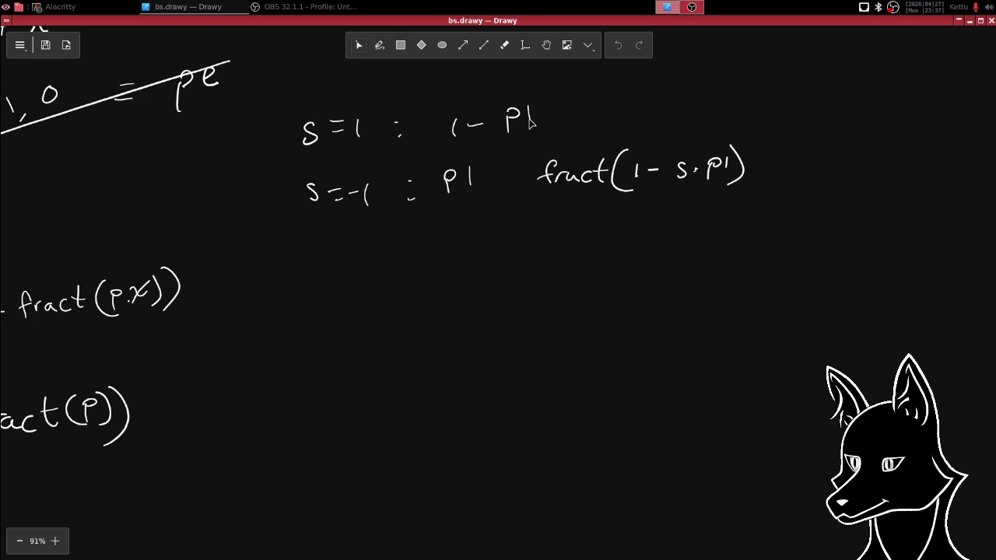
{"action": "mouse_move", "coordinate": [528, 136]}
{"action": "left_mouse_down"}
{"action": "mouse_move", "coordinate": [827, 272]}
{"action": "mouse_move", "coordinate": [796, 251]}
{"action": "left_mouse_up"}
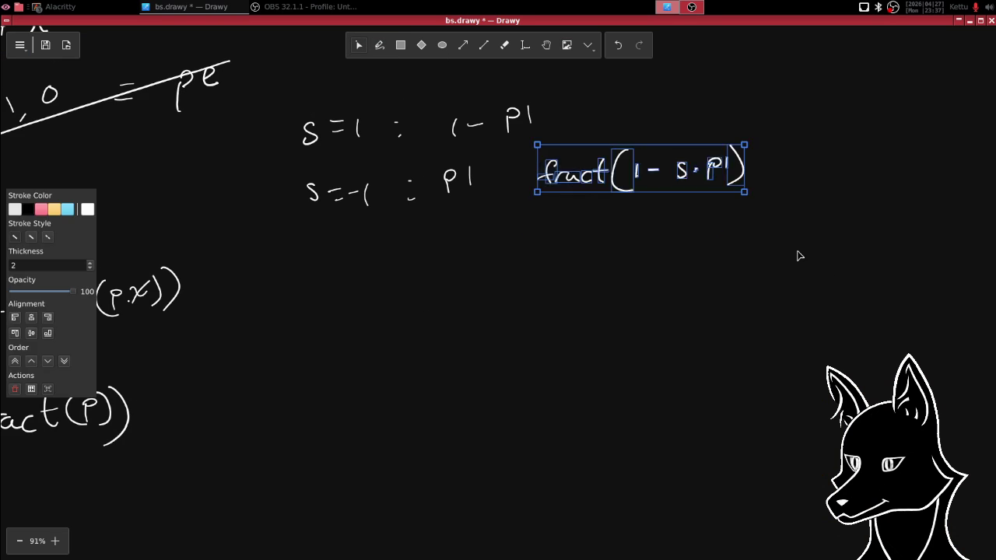
{"action": "key", "text": "Delete"}
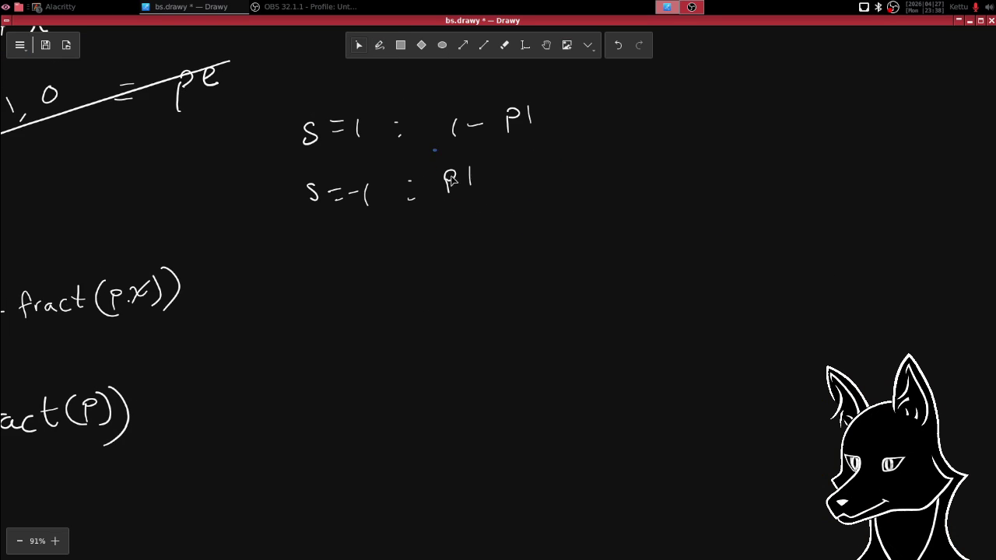
- Shift the second-row p1 right and write minus terms before it
{"action": "left_click_drag", "start_coordinate": [433, 152], "coordinate": [514, 218]}
{"action": "left_click_drag", "start_coordinate": [478, 182], "coordinate": [531, 176]}
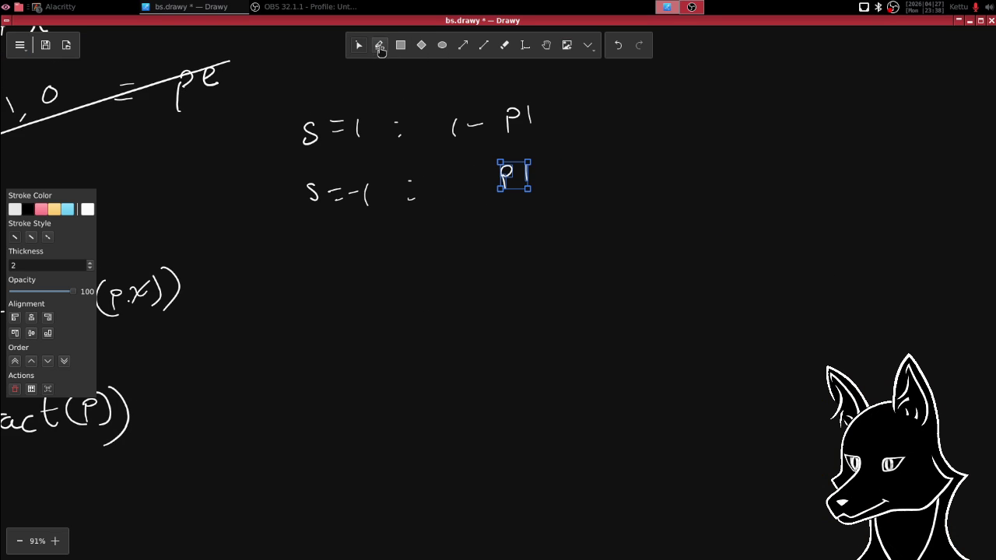
{"action": "left_click", "coordinate": [380, 46]}
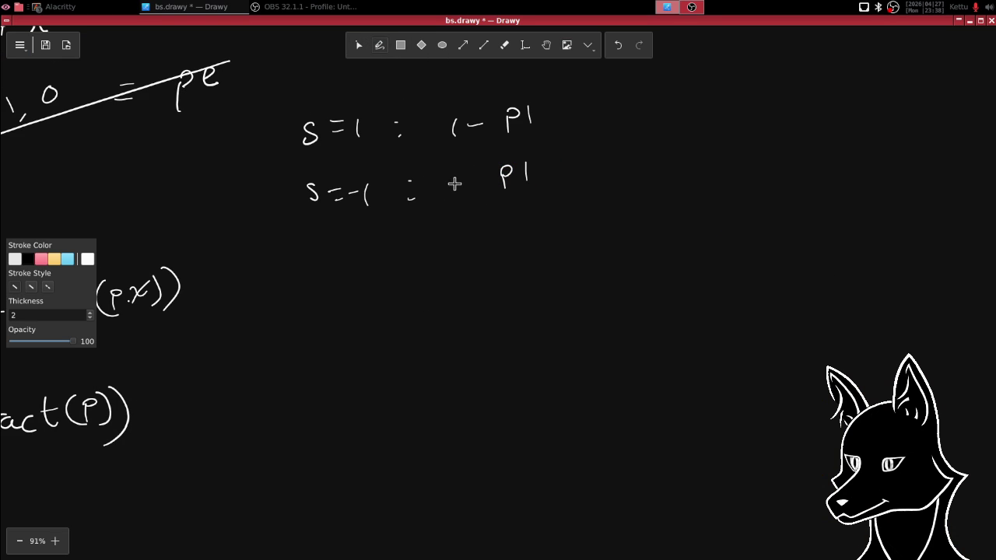
{"action": "left_click_drag", "start_coordinate": [448, 181], "coordinate": [462, 196]}
{"action": "left_click_drag", "start_coordinate": [473, 182], "coordinate": [481, 179]}
- Draw absolute-value bars around |1 - p1| and |-1 - p1|
{"action": "left_click_drag", "start_coordinate": [438, 153], "coordinate": [437, 224]}
{"action": "left_click_drag", "start_coordinate": [539, 143], "coordinate": [530, 216]}
{"action": "left_click_drag", "start_coordinate": [438, 94], "coordinate": [446, 172]}
{"action": "left_click_drag", "start_coordinate": [536, 82], "coordinate": [548, 154]}
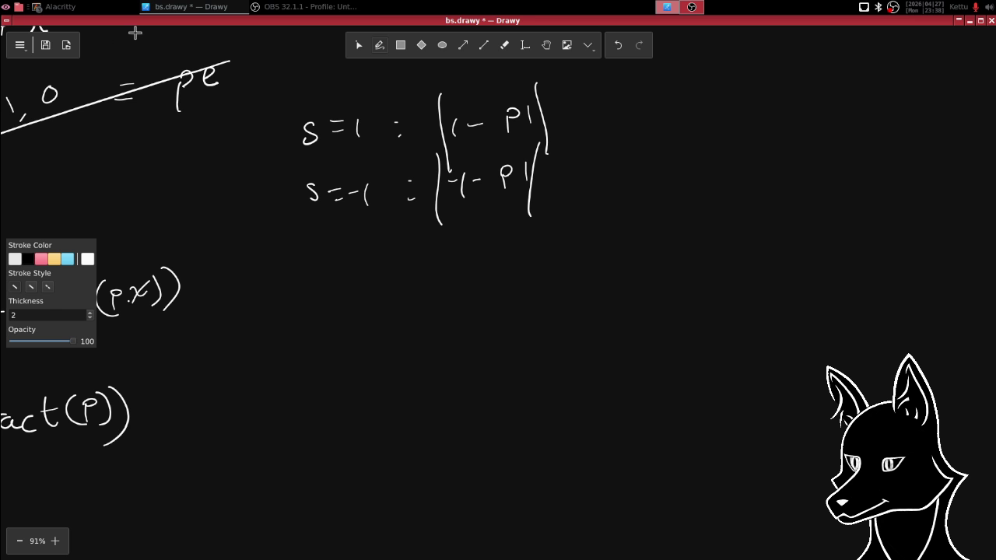
{"action": "left_click", "coordinate": [110, 8]}
- Change line 101 to vec2 id = abs(s - p1) * d; and save the shader
{"action": "left_click", "coordinate": [97, 41]}
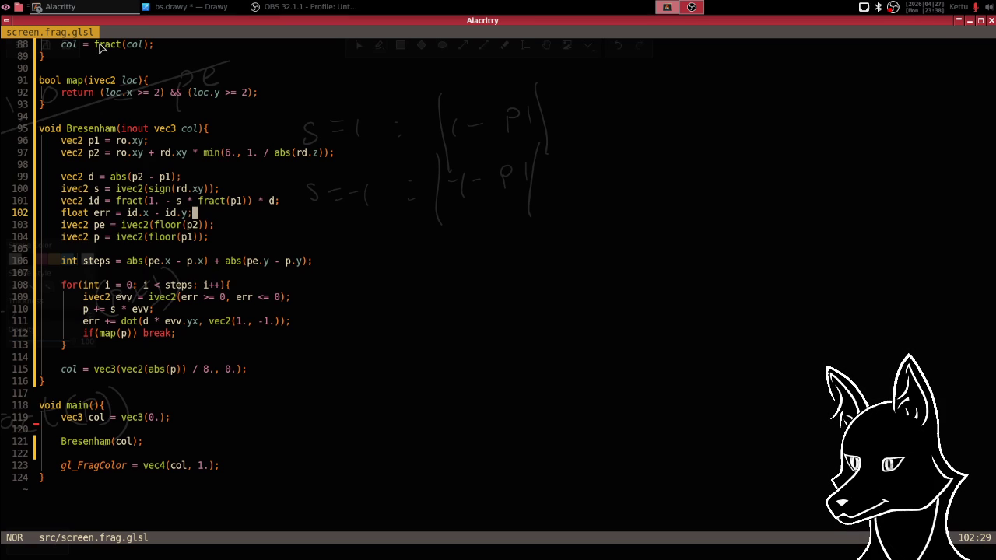
{"action": "key", "text": "j"}
{"action": "key", "text": "k"}
{"action": "key", "text": "k"}
{"action": "key", "text": "h"}
{"action": "key", "text": "h"}
{"action": "key", "text": "h"}
{"action": "key", "text": "h"}
{"action": "key", "text": "h"}
{"action": "key", "text": "a"}
{"action": "key", "text": "BackSpace"}
{"action": "key", "text": "BackSpace"}
{"action": "key", "text": "BackSpace"}
{"action": "key", "text": "BackSpace"}
{"action": "key", "text": "BackSpace"}
{"action": "key", "text": "BackSpace"}
{"action": "key", "text": "BackSpace"}
{"action": "key", "text": "BackSpace"}
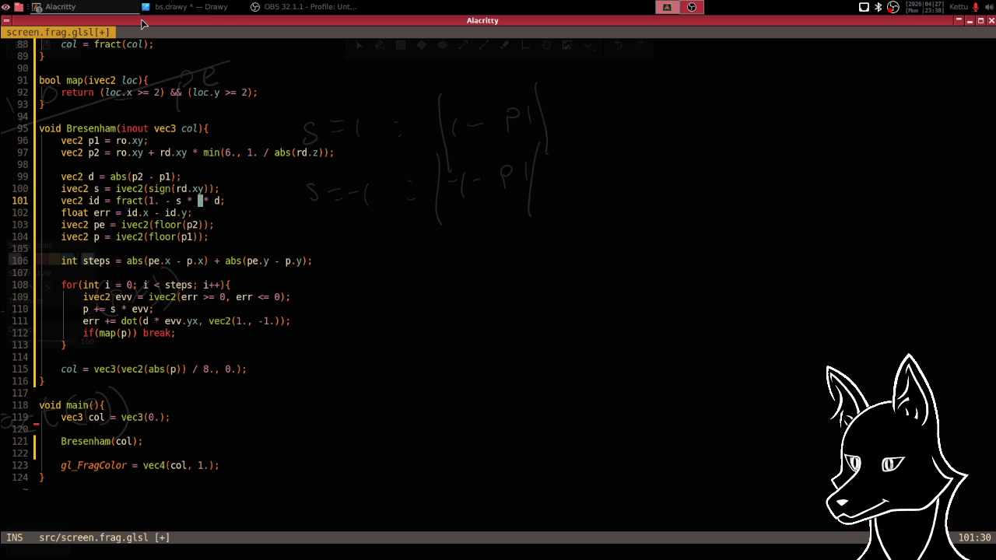
{"action": "key", "text": "BackSpace"}
{"action": "key", "text": "BackSpace"}
{"action": "key", "text": "BackSpace"}
{"action": "key", "text": "BackSpace"}
{"action": "key", "text": "BackSpace"}
{"action": "key", "text": "BackSpace"}
{"action": "key", "text": "BackSpace"}
{"action": "key", "text": "BackSpace"}
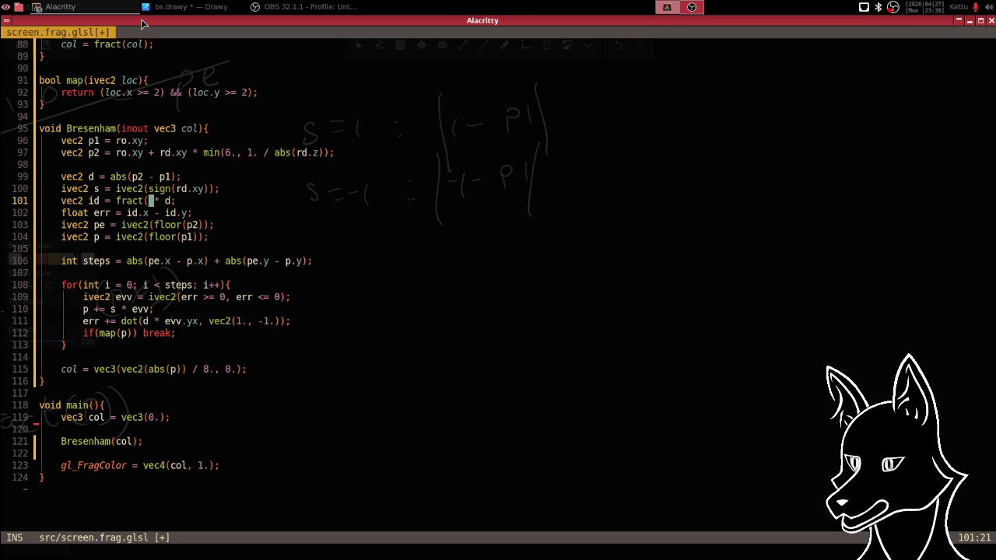
{"action": "key", "text": "BackSpace"}
{"action": "key", "text": "BackSpace"}
{"action": "key", "text": "BackSpace"}
{"action": "key", "text": "BackSpace"}
{"action": "key", "text": "BackSpace"}
{"action": "type", "text": "abs(s - p1"}
{"action": "key", "text": "Escape"}
{"action": "type", "text": ":w"}
{"action": "key", "text": "Return"}
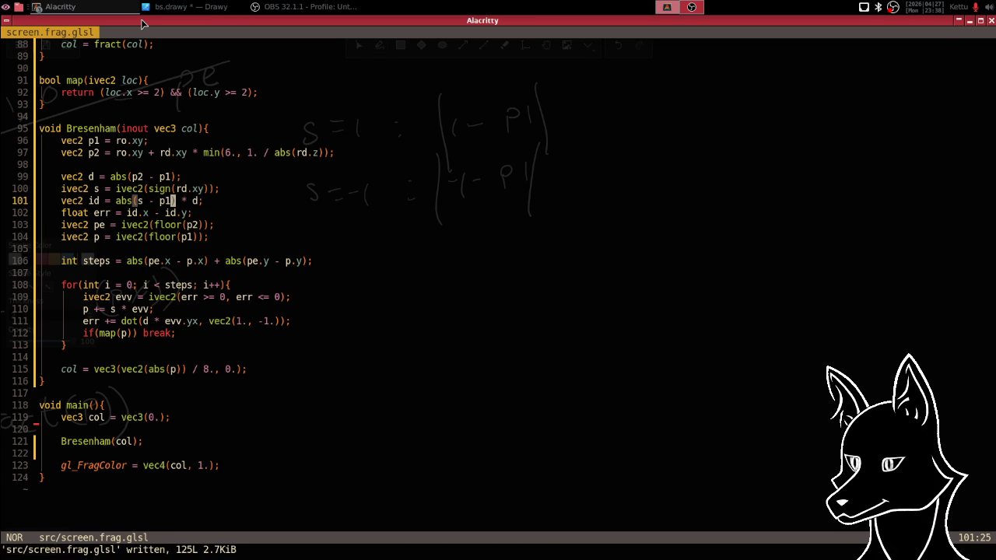
- In the build terminal, clear the screen and run the zig build
{"action": "key", "text": "alt+Tab"}
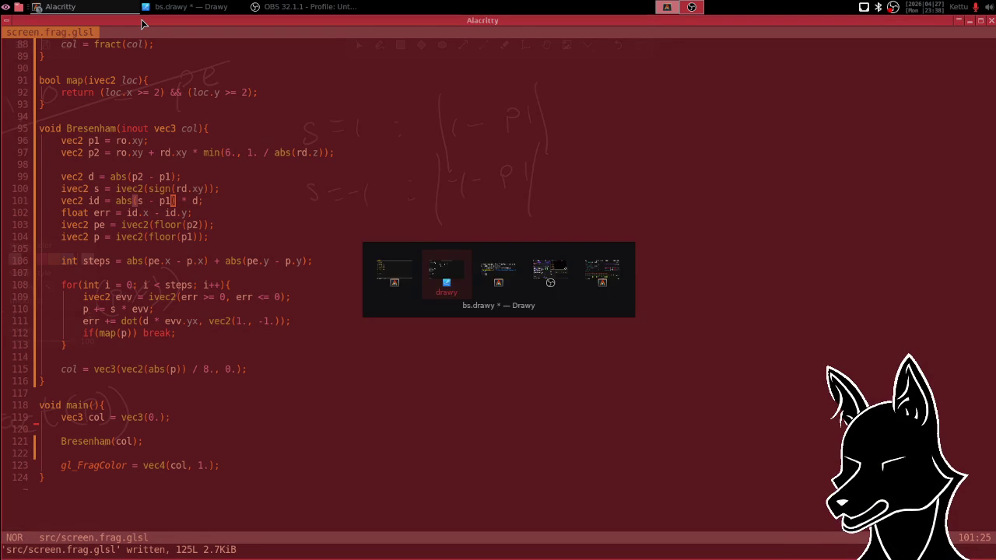
{"action": "type", "text": "clear"}
{"action": "key", "text": "Return"}
{"action": "type", "text": "zi"}
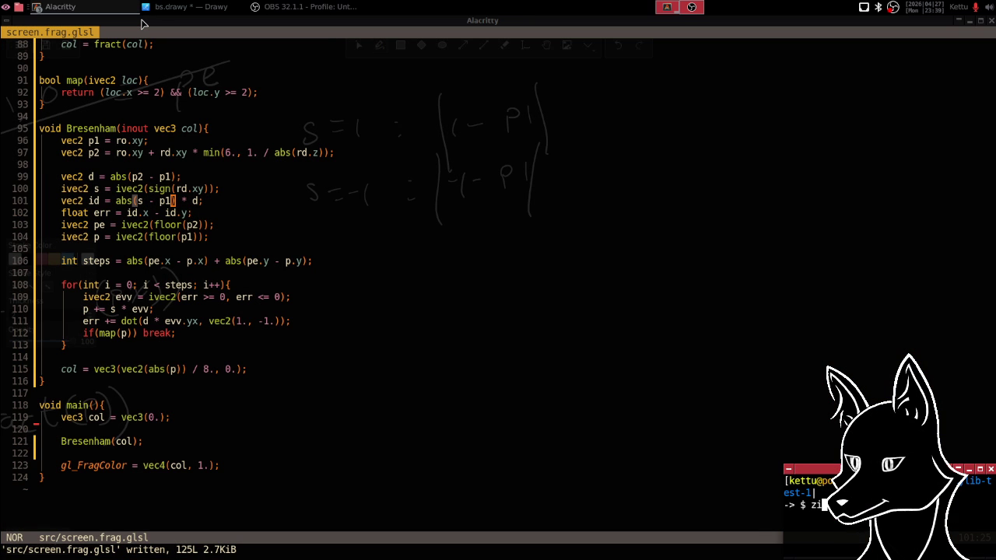
{"action": "type", "text": "g"}
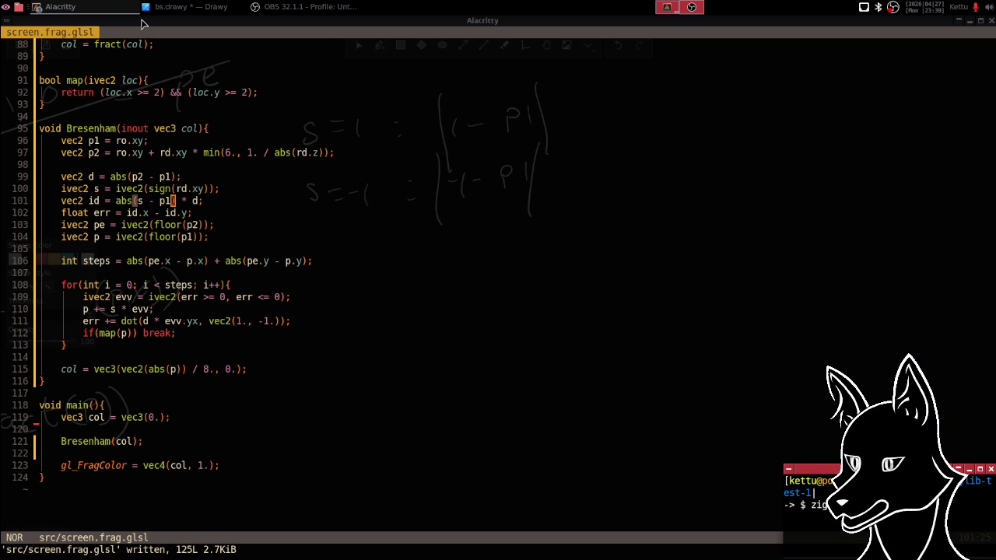
{"action": "key", "text": "Return"}
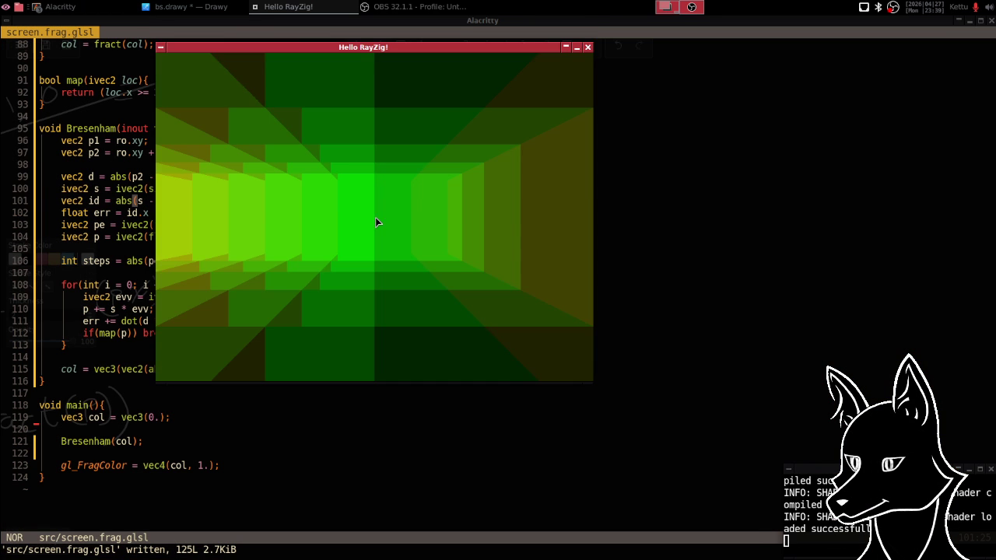
- Move the Hello RayZig window to the top right and compare it with the terminal
{"action": "left_click_drag", "start_coordinate": [375, 48], "coordinate": [772, 21]}
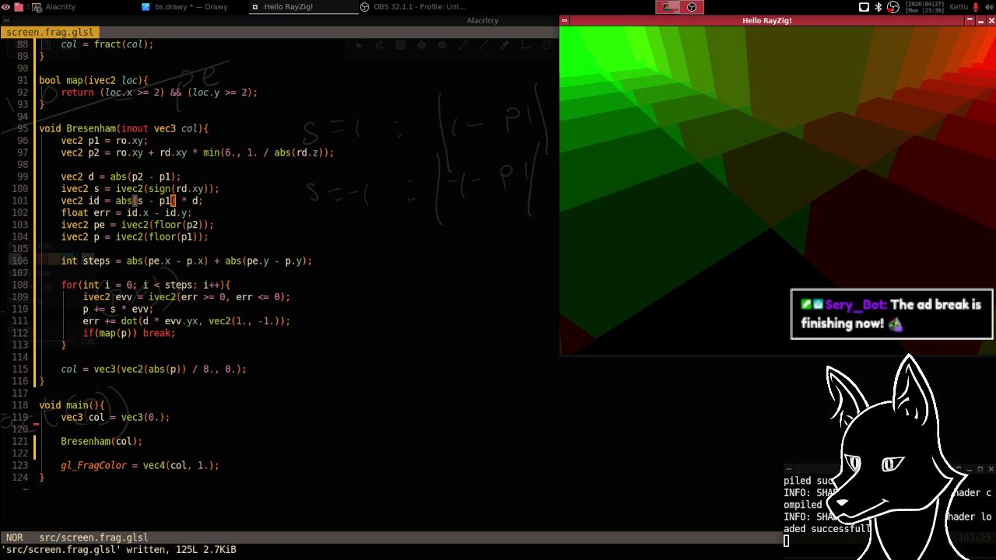
{"action": "key", "text": "alt+Tab"}
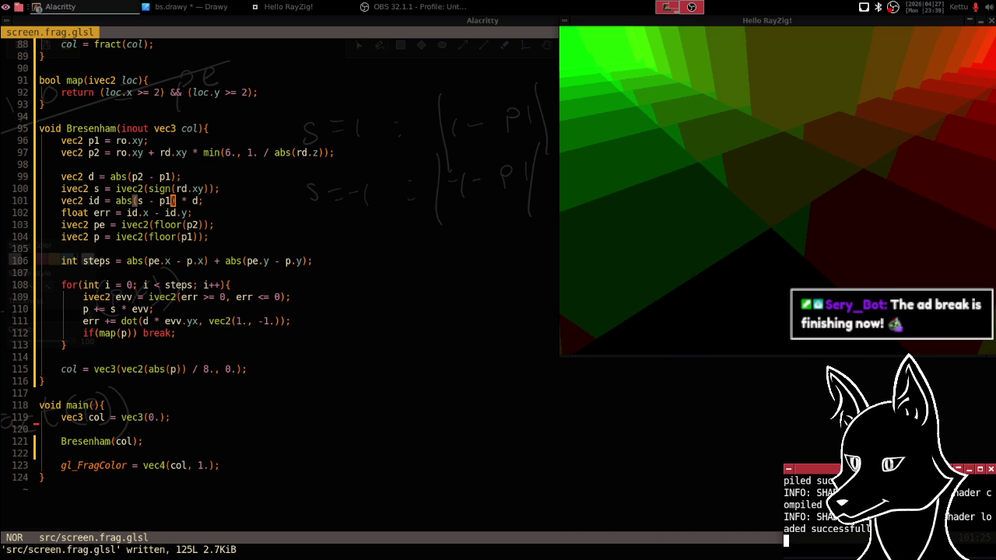
{"action": "key", "text": "alt+Tab"}
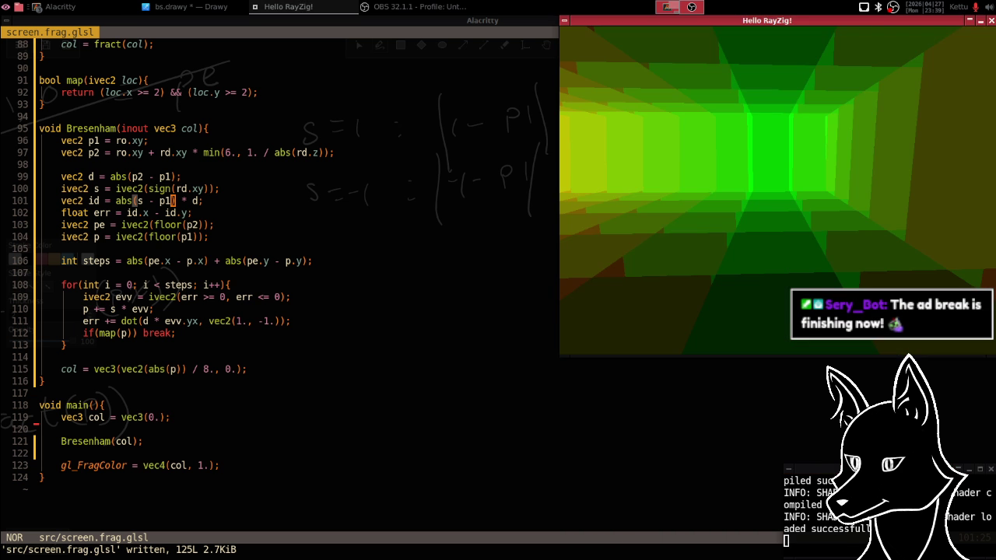
{"action": "key", "text": "alt+Tab"}
{"action": "key", "text": "alt+Tab"}
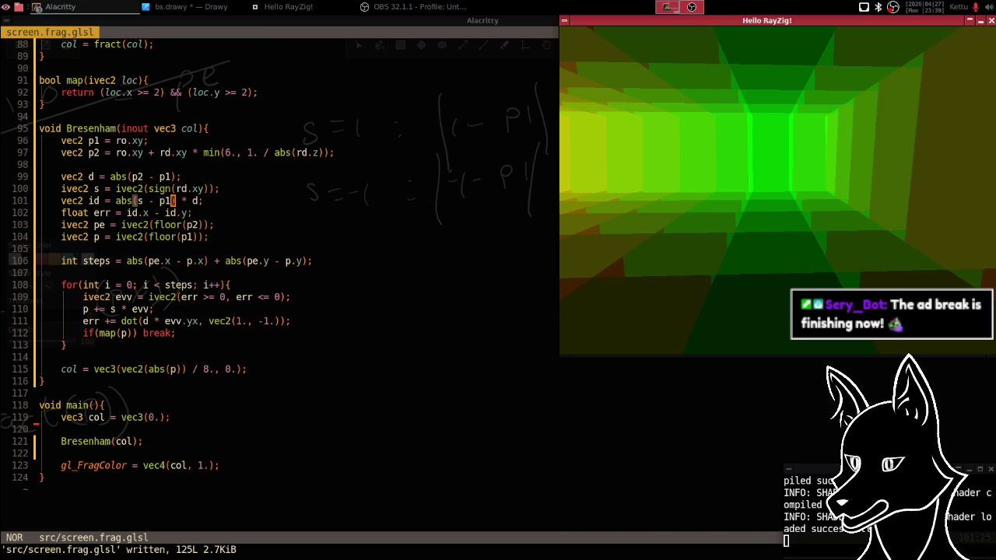
{"action": "key", "text": "alt+Tab"}
{"action": "key", "text": "alt+Tab"}
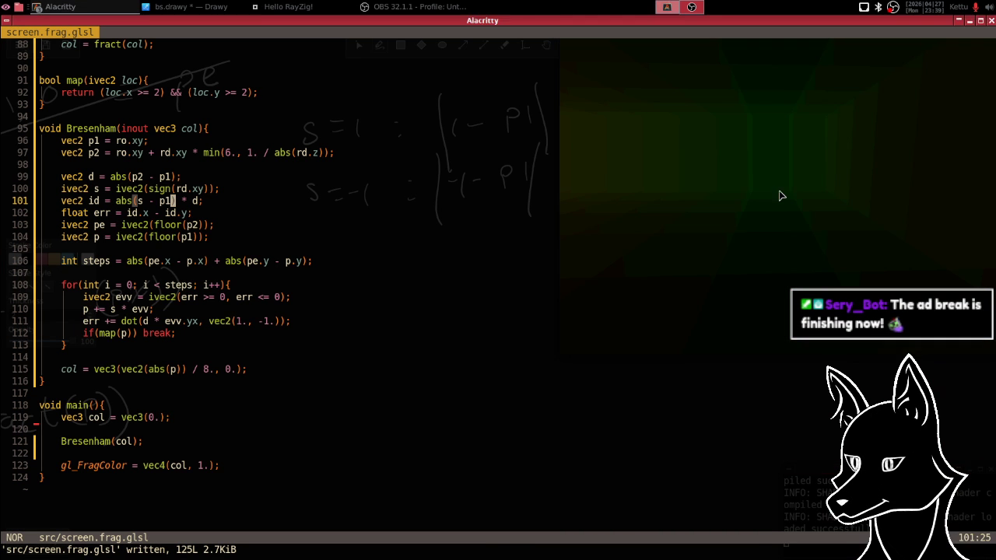
{"action": "key", "text": "alt+Tab"}
{"action": "key", "text": "alt+Tab"}
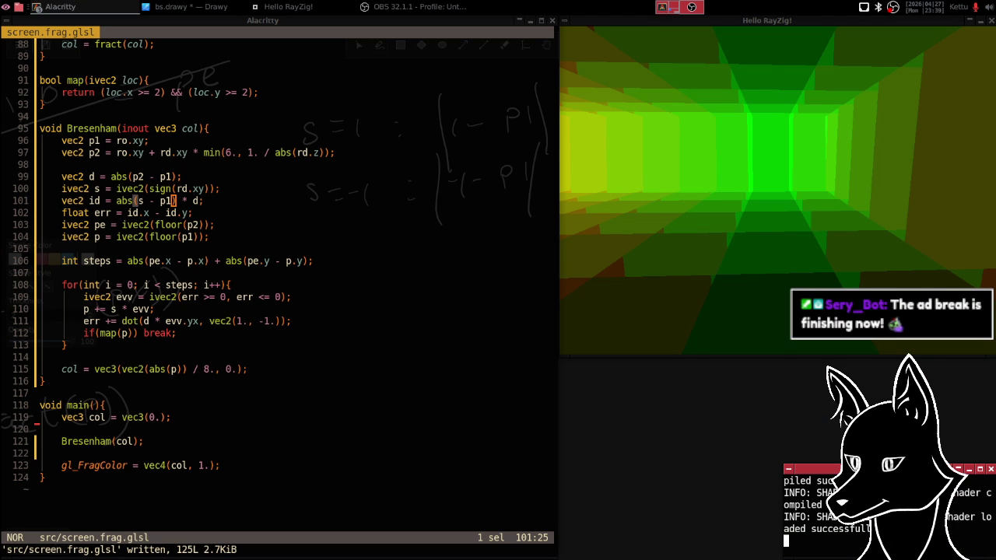
- Move the log terminal up-left and inspect the tunnel render window
{"action": "key", "text": "alt+Tab"}
{"action": "left_click_drag", "start_coordinate": [902, 469], "coordinate": [677, 363]}
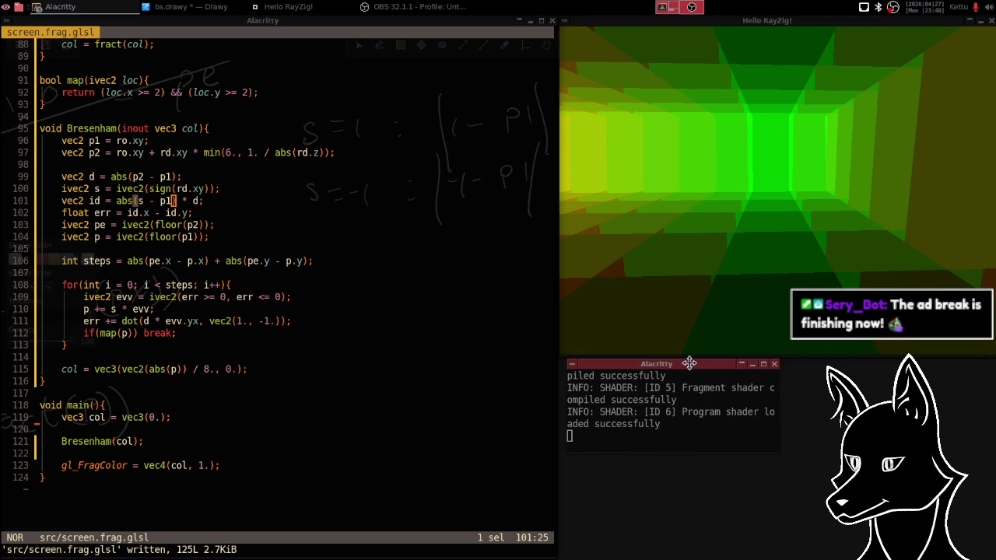
{"action": "left_click", "coordinate": [685, 364]}
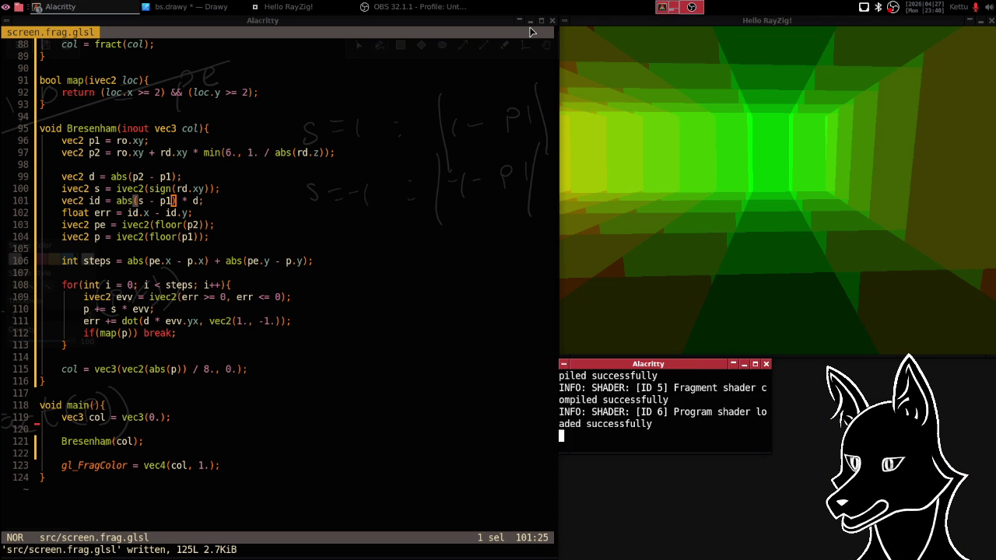
{"action": "left_click", "coordinate": [586, 24]}
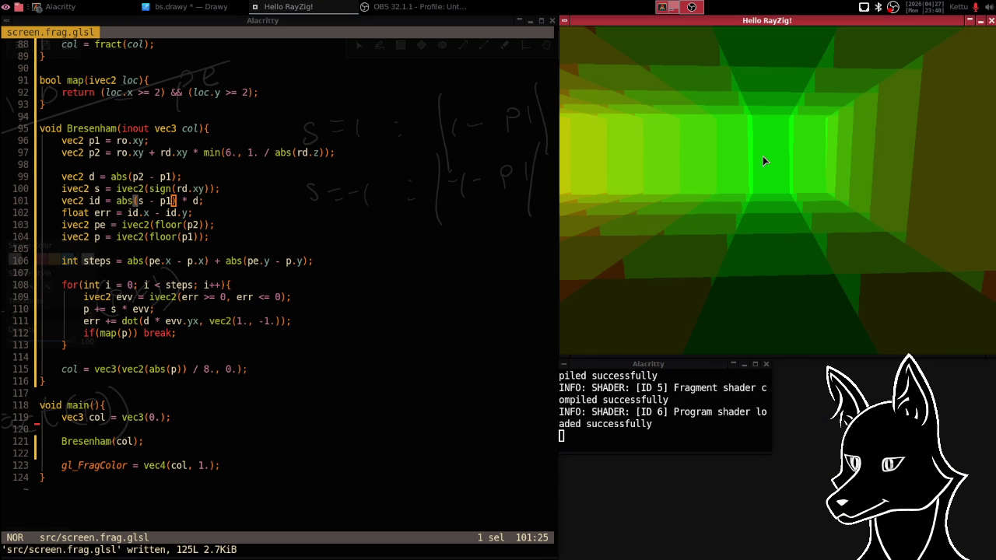
{"action": "left_click", "coordinate": [704, 22]}
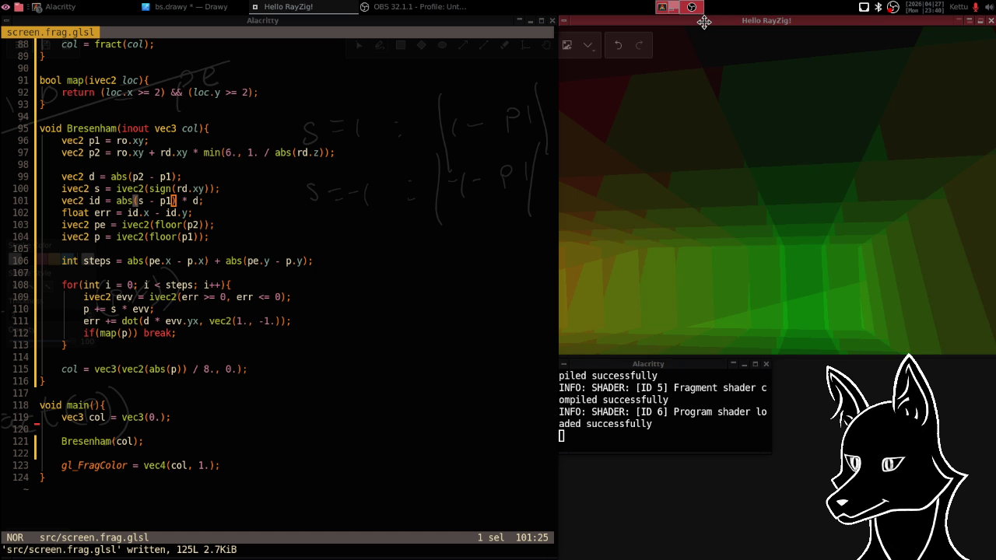
{"action": "left_click", "coordinate": [763, 137]}
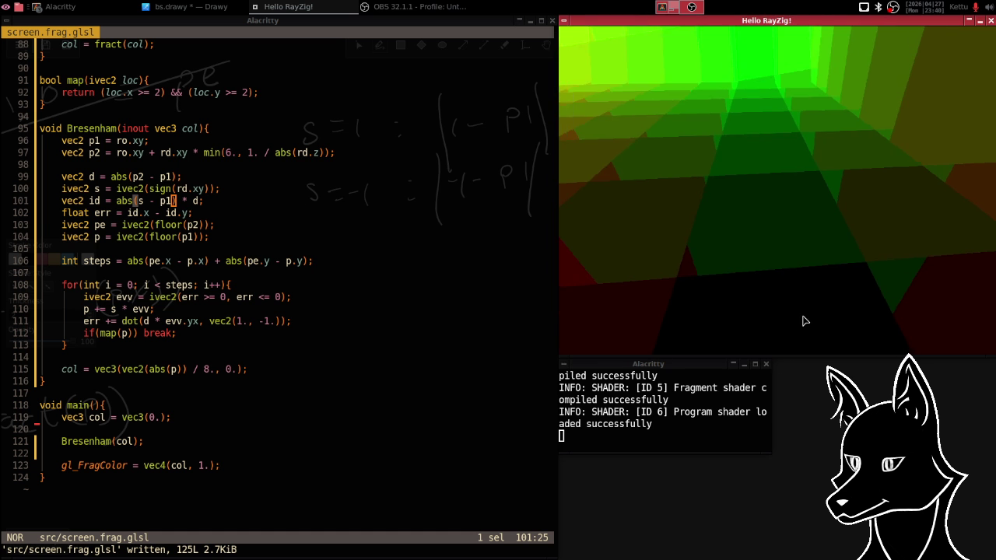
{"action": "left_click", "coordinate": [762, 382]}
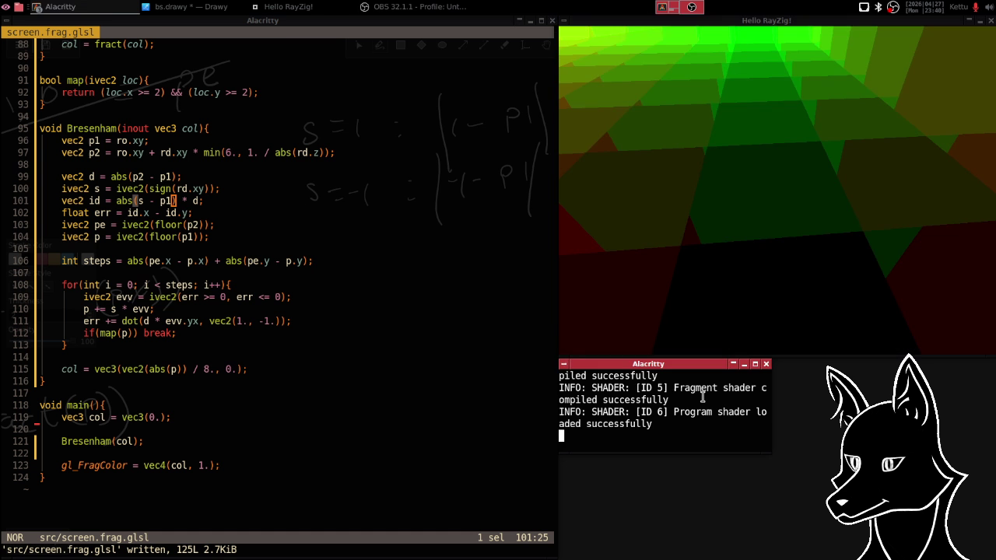
- Enlarge the log terminal to show more lines, then place the cursor on line 101's abs call
{"action": "key", "text": "super+Up"}
{"action": "key", "text": "super+Down"}
{"action": "left_click_drag", "start_coordinate": [767, 448], "coordinate": [992, 556]}
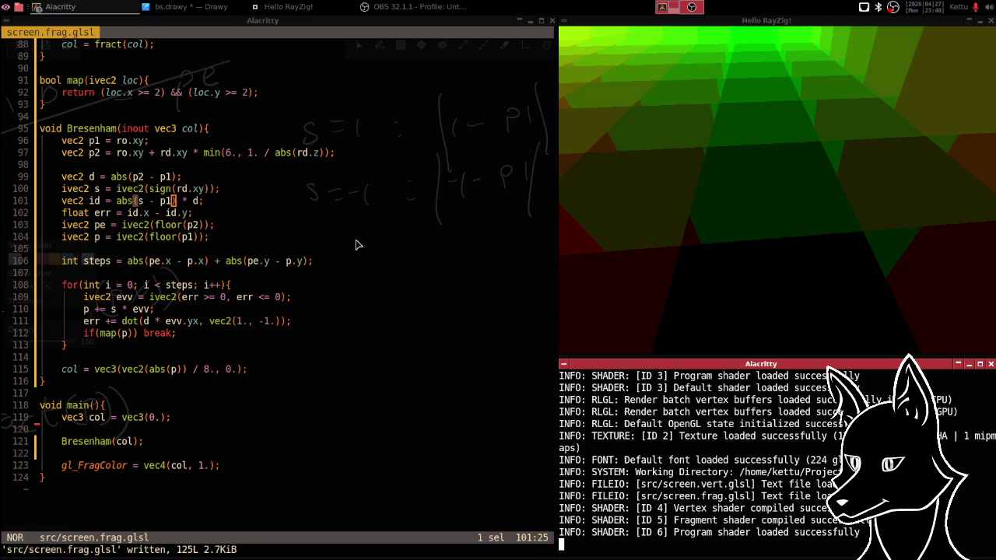
{"action": "left_click", "coordinate": [120, 201]}
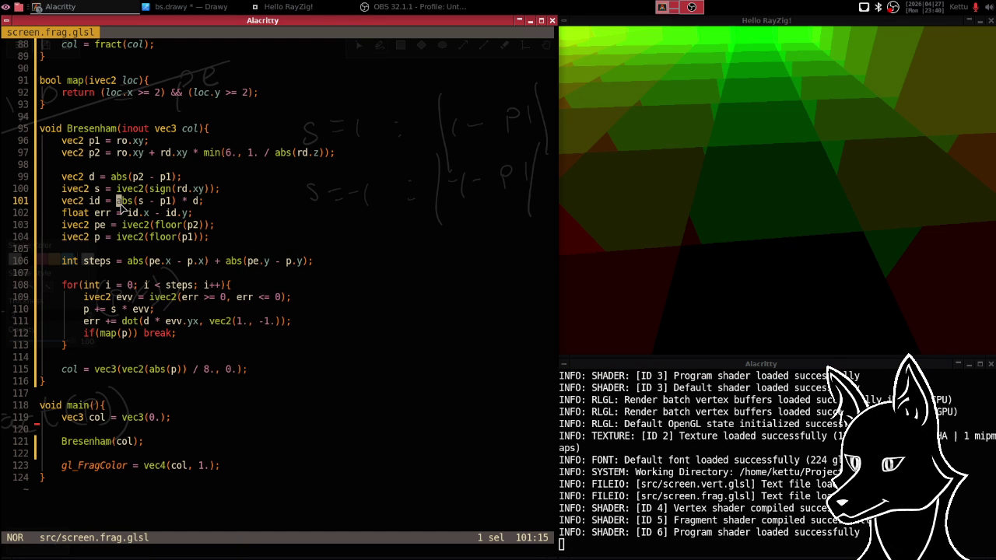
- Wrap abs(s - p1) in fract() on line 101 and save so the shader reloads
{"action": "key", "text": "i"}
{"action": "type", "text": "fract"}
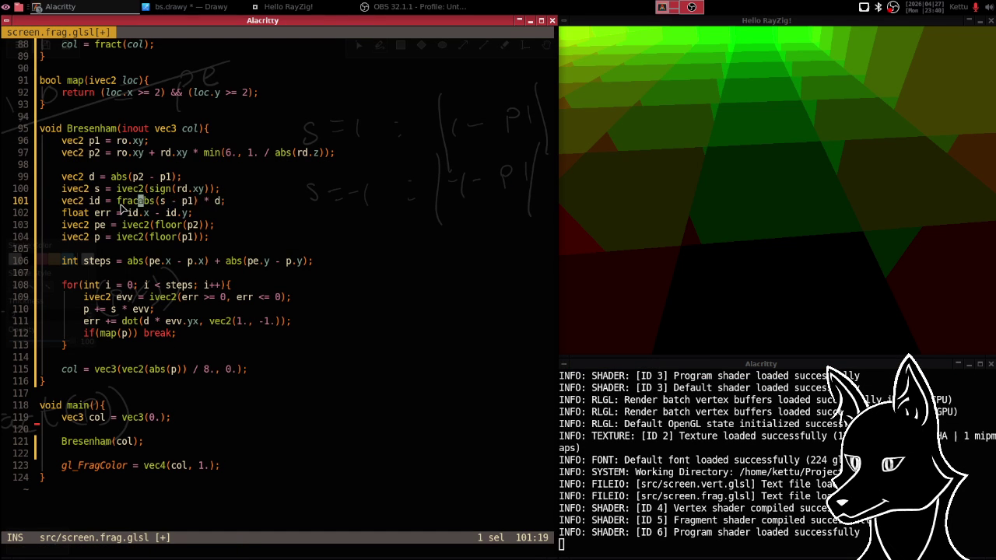
{"action": "type", "text": "(("}
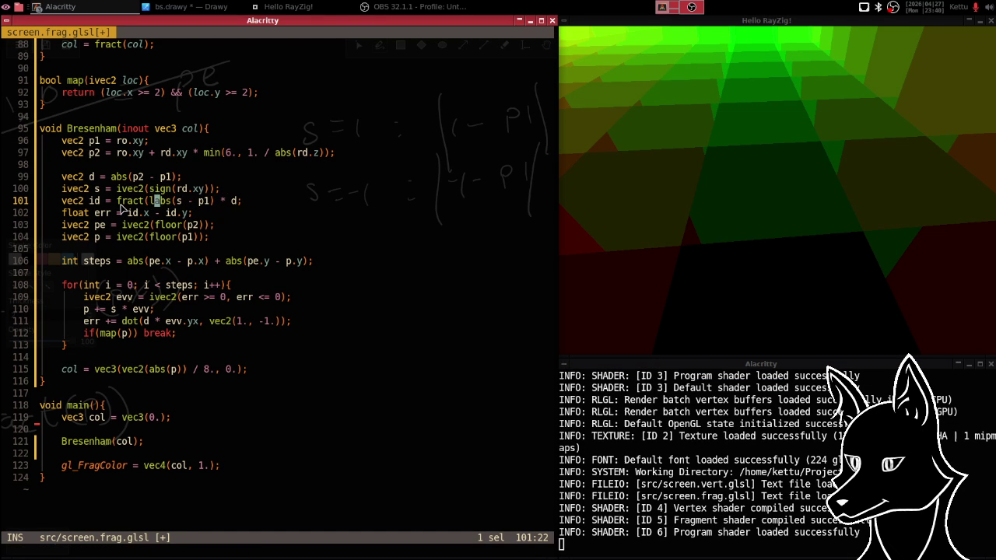
{"action": "key", "text": "Right"}
{"action": "key", "text": "Right"}
{"action": "key", "text": "Right"}
{"action": "key", "text": "Escape"}
{"action": "type", "text": "a)"}
{"action": "key", "text": "Escape"}
{"action": "type", "text": ":w"}
{"action": "key", "text": "Return"}
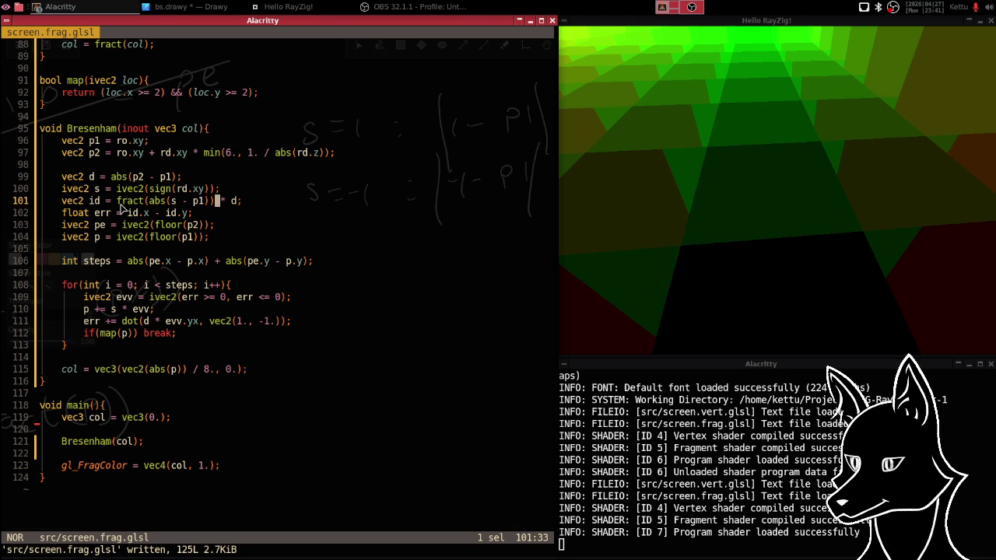
- Try dividing the fract term by d on line 101 and save
{"action": "type", "text": "ldi"}
{"action": "type", "text": "/"}
{"action": "key", "text": "Escape"}
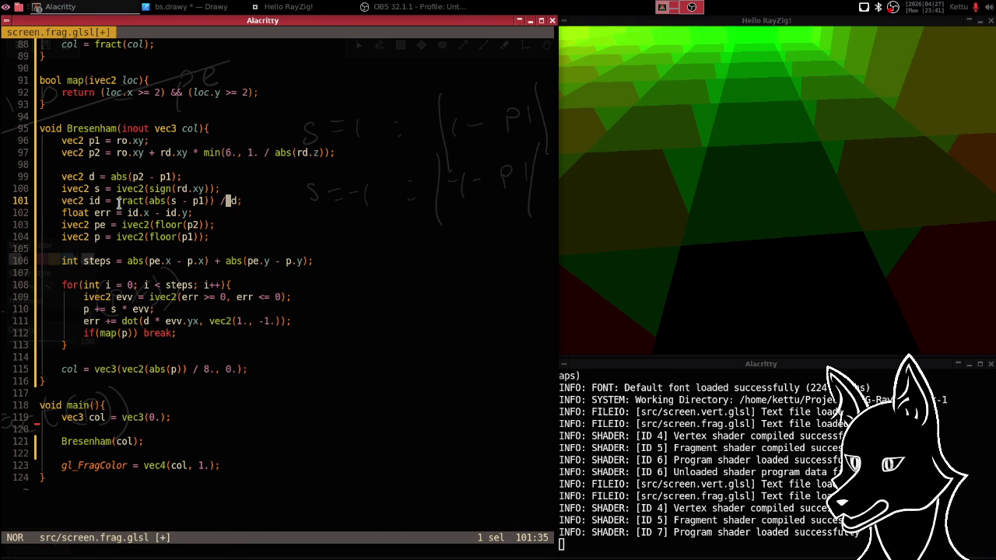
{"action": "type", "text": ":w"}
{"action": "key", "text": "Return"}
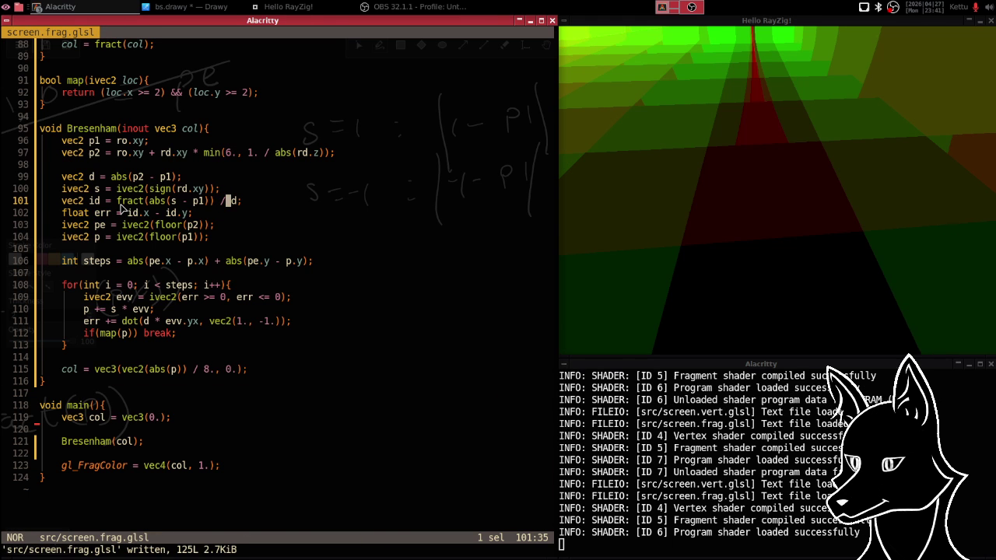
- Rewrite line 101 as vec2 id = d / fract(abs(s - p1)); and save
{"action": "key", "text": "i"}
{"action": "key", "text": "BackSpace"}
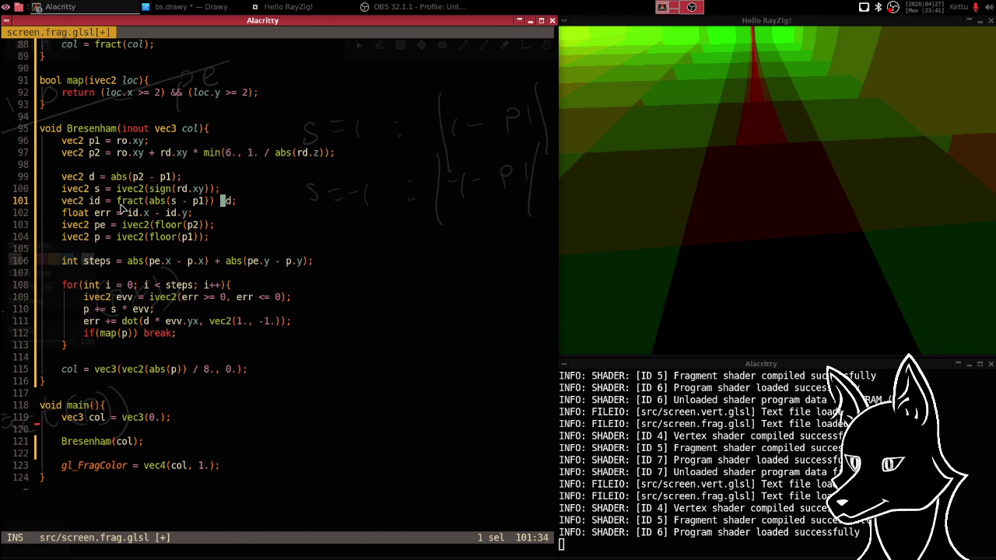
{"action": "key", "text": "Delete"}
{"action": "key", "text": "Delete"}
{"action": "key", "text": "BackSpace"}
{"action": "type", "text": ";"}
{"action": "key", "text": "Escape"}
{"action": "key", "text": "b"}
{"action": "key", "text": "b"}
{"action": "key", "text": "b"}
{"action": "key", "text": "b"}
{"action": "key", "text": "b"}
{"action": "type", "text": "bid /"}
{"action": "key", "text": "Escape"}
{"action": "type", "text": ":w"}
{"action": "key", "text": "Return"}
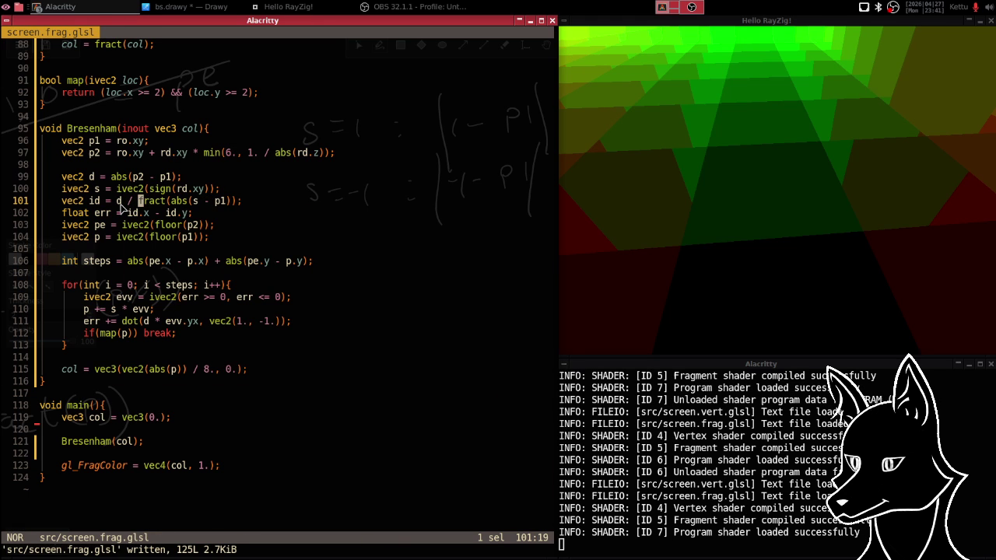
- Change the operator before fract to multiply and save to recompile the shader
{"action": "key", "text": "i"}
{"action": "key", "text": "BackSpace"}
{"action": "key", "text": "BackSpace"}
{"action": "type", "text": "*"}
{"action": "key", "text": "Escape"}
{"action": "type", "text": ":w"}
{"action": "key", "text": "Return"}
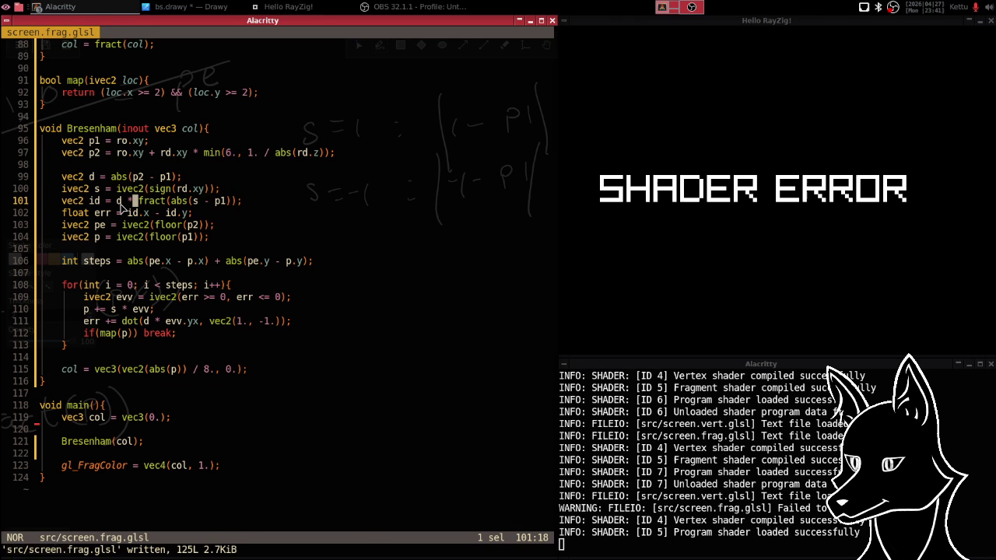
{"action": "key", "text": "l"}
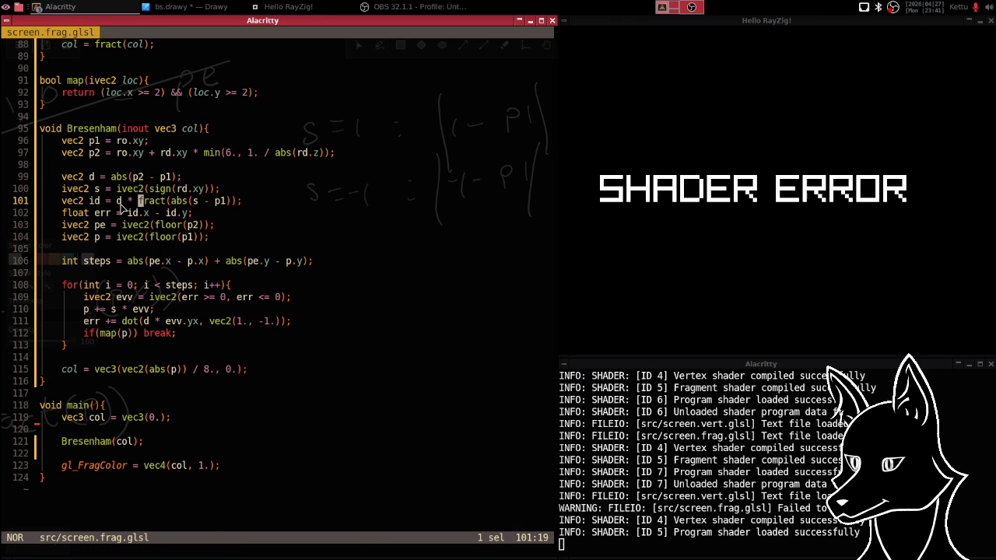
{"action": "key", "text": "l"}
{"action": "key", "text": "l"}
{"action": "type", "text": ":w"}
{"action": "key", "text": "Return"}
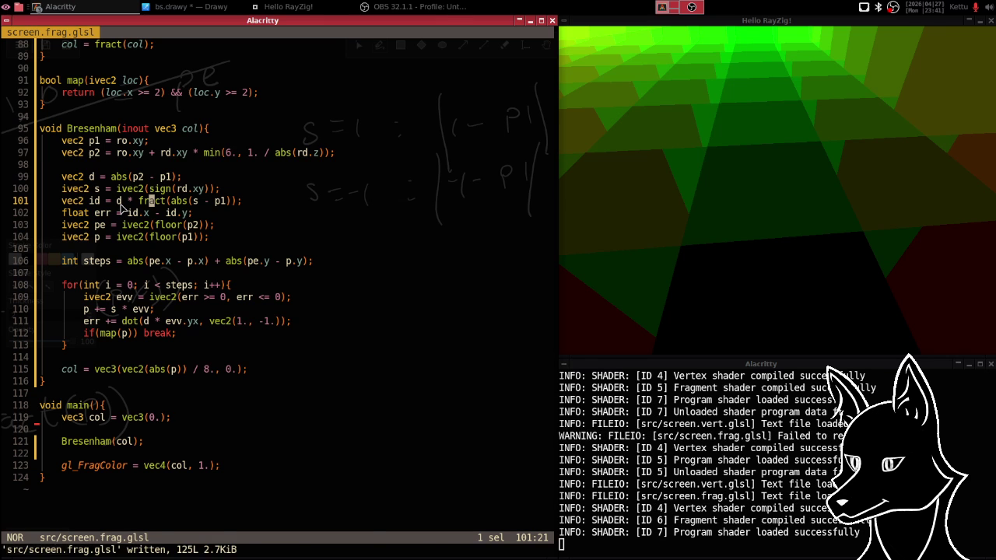
- Swap the multiply for a plus, giving d + fract(abs(s - p1)), and save
{"action": "key", "text": "b"}
{"action": "key", "text": "h"}
{"action": "key", "text": "i"}
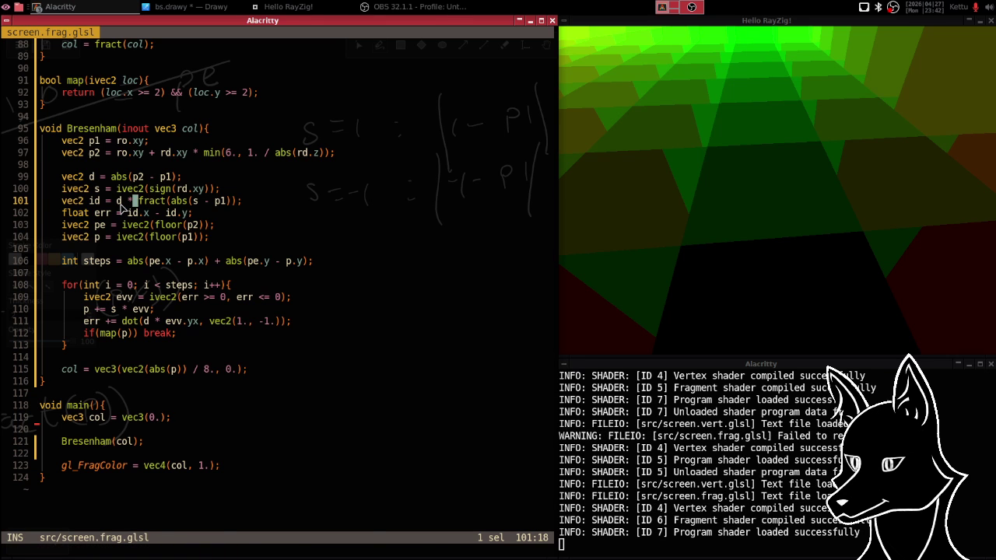
{"action": "key", "text": "BackSpace"}
{"action": "type", "text": "+"}
{"action": "key", "text": "Escape"}
{"action": "type", "text": ":w"}
{"action": "key", "text": "Return"}
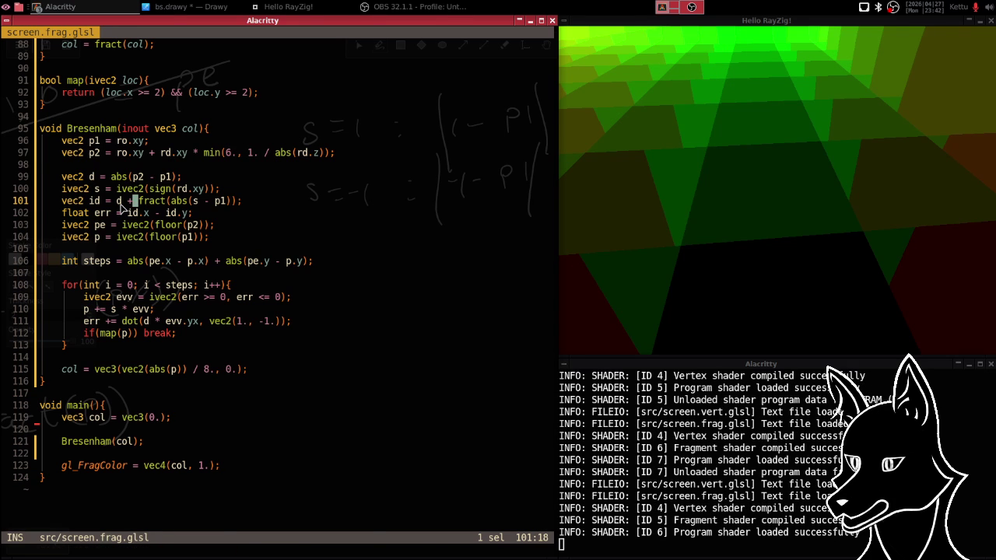
- Replace the plus with a minus, giving d - fract(abs(s - p1)), and save
{"action": "key", "text": "i"}
{"action": "key", "text": "BackSpace"}
{"action": "type", "text": "-"}
{"action": "key", "text": "Escape"}
{"action": "type", "text": ":"}
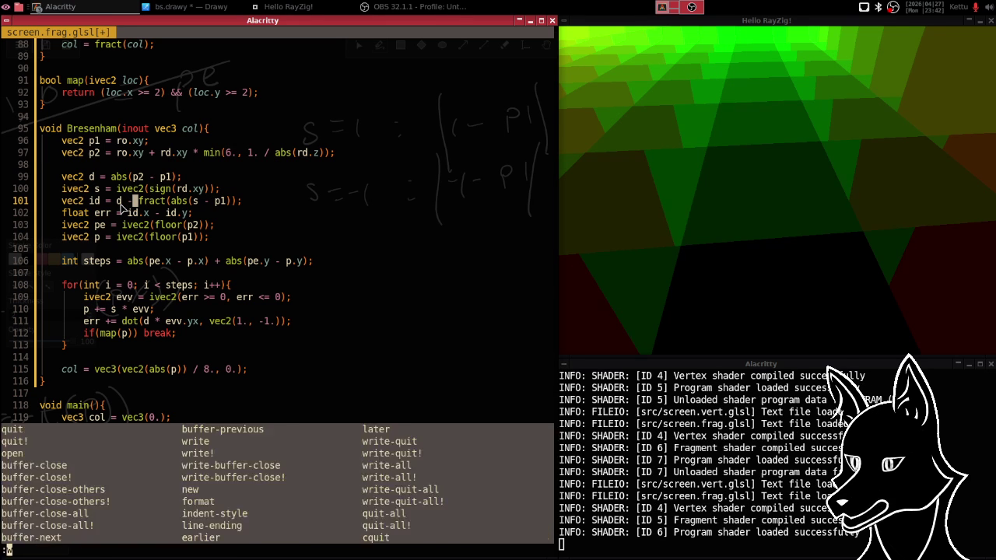
{"action": "type", "text": "w"}
{"action": "key", "text": "Return"}
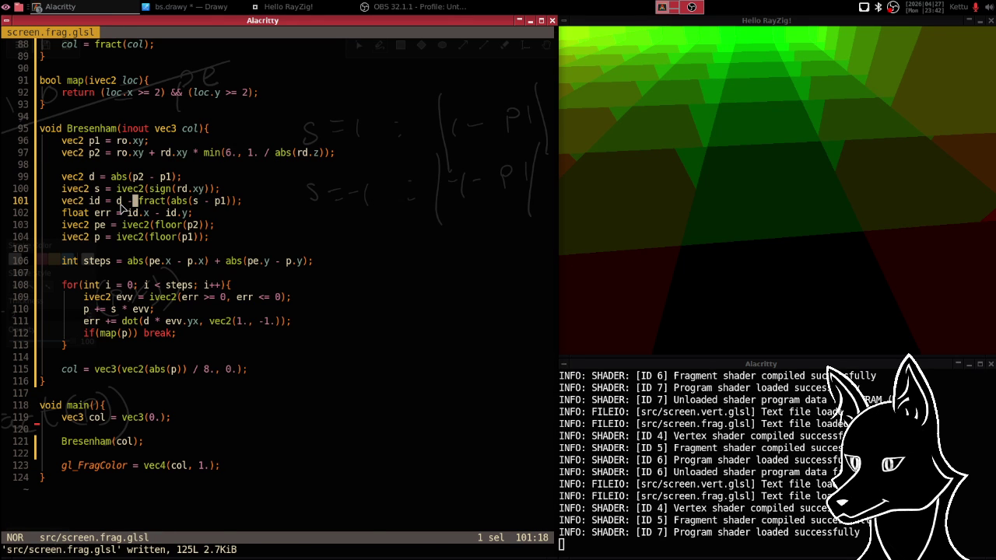
- Inspect the tunnel render, then save line 101 with multiply before fract
{"action": "key", "text": "alt+Tab"}
{"action": "key", "text": "alt+Tab"}
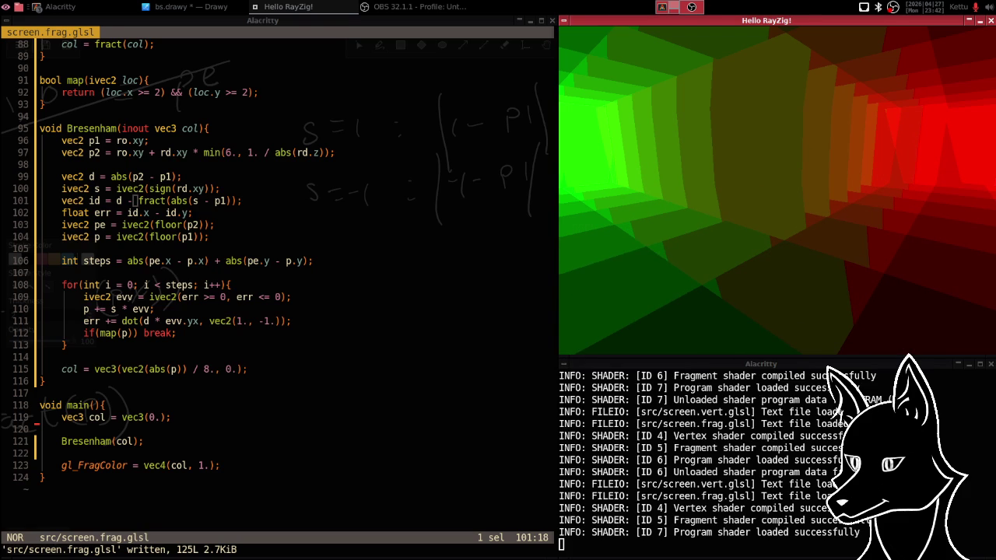
{"action": "key", "text": "alt+Tab"}
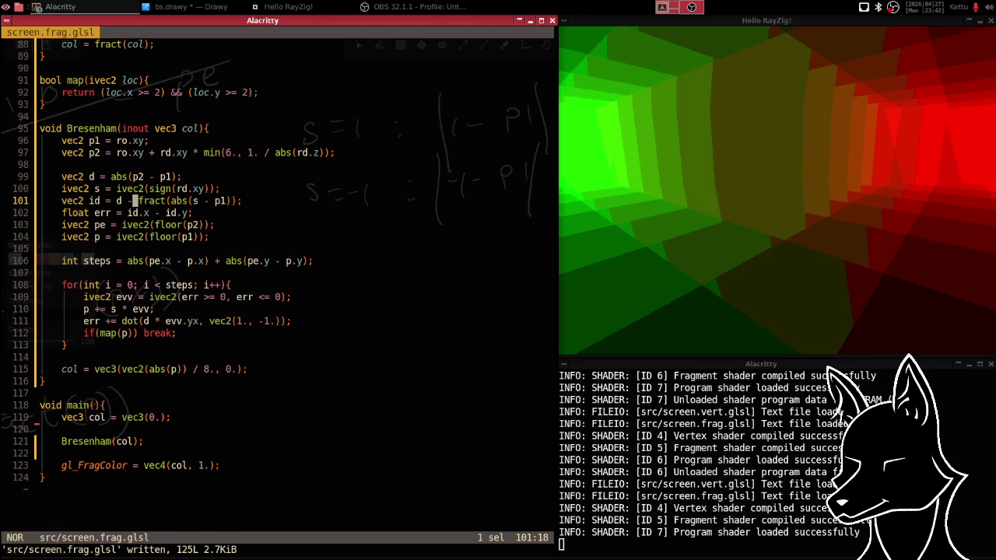
{"action": "type", "text": "r*"}
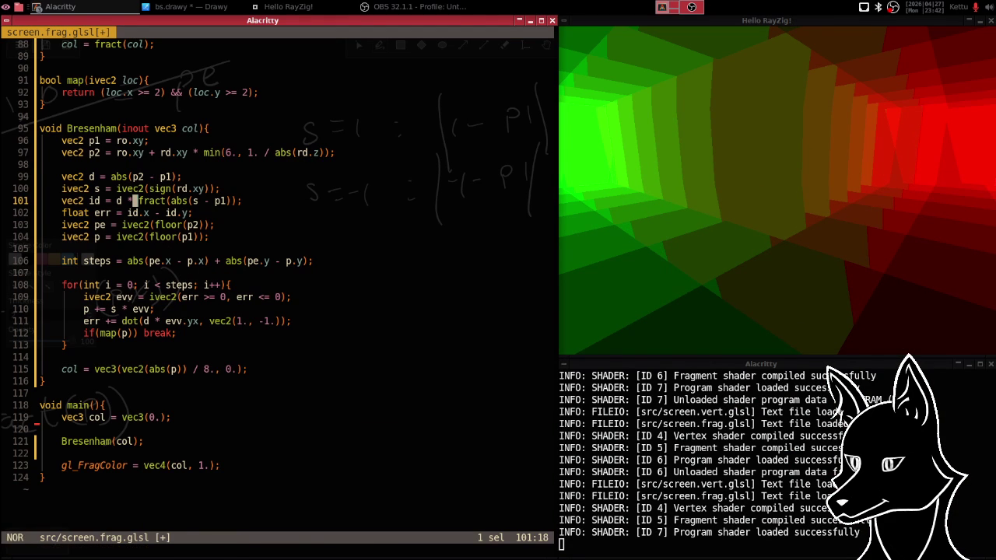
{"action": "type", "text": ":w"}
{"action": "key", "text": "Return"}
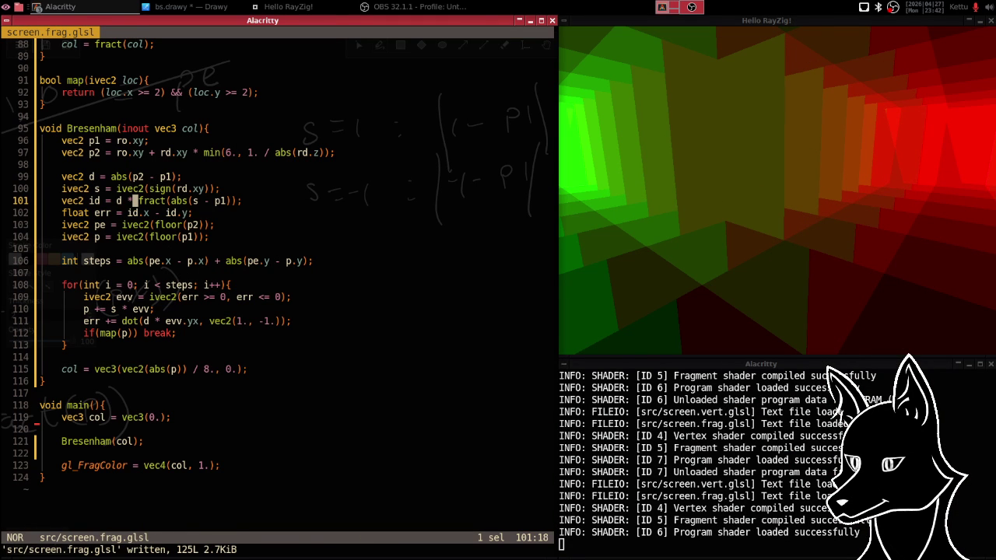
- Try a divide before fract on line 101 and save
{"action": "type", "text": "c"}
{"action": "type", "text": "/"}
{"action": "key", "text": "Escape"}
{"action": "type", "text": ":w"}
{"action": "key", "text": "Return"}
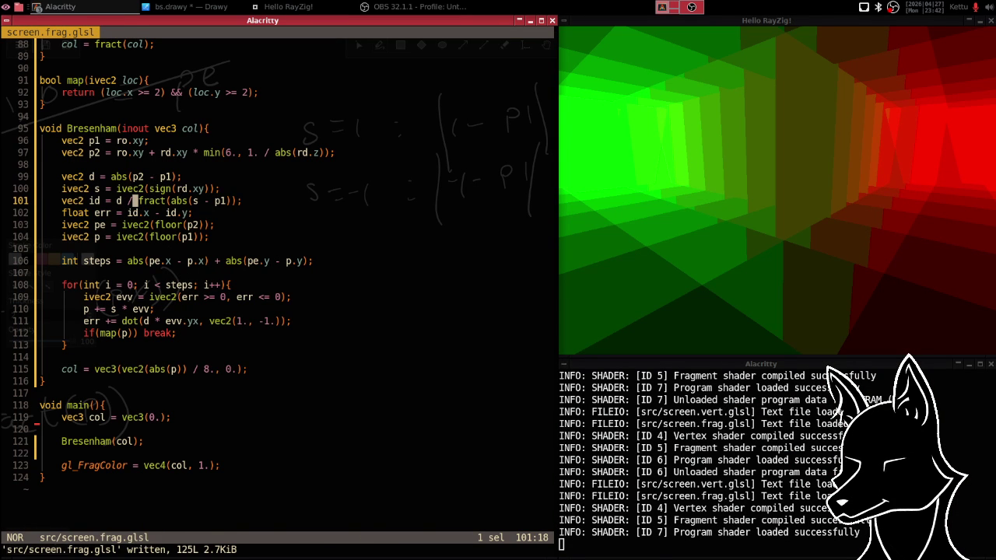
- Save line 101 back as d * fract(abs(s - p1))
{"action": "type", "text": "c"}
{"action": "type", "text": "*"}
{"action": "key", "text": "Escape"}
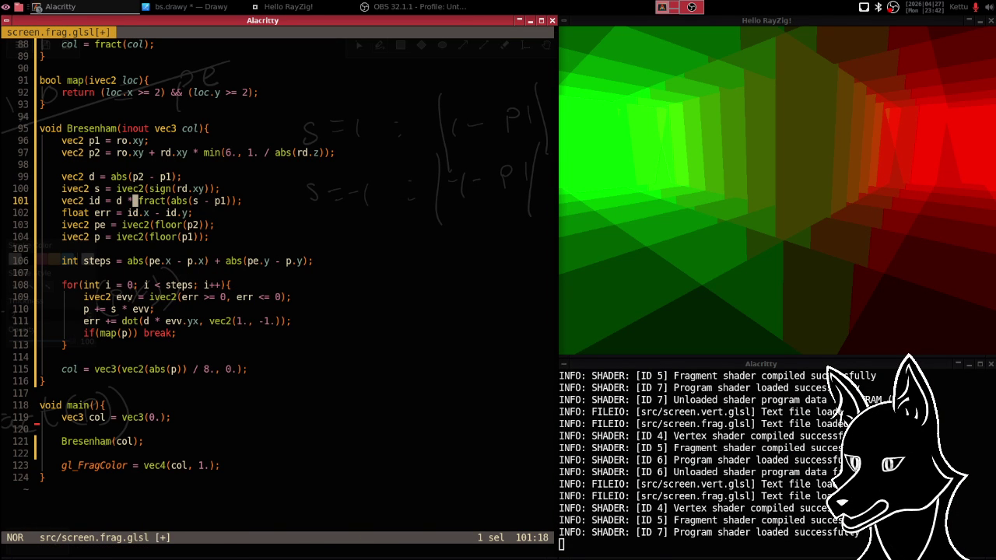
{"action": "type", "text": ":w"}
{"action": "key", "text": "Return"}
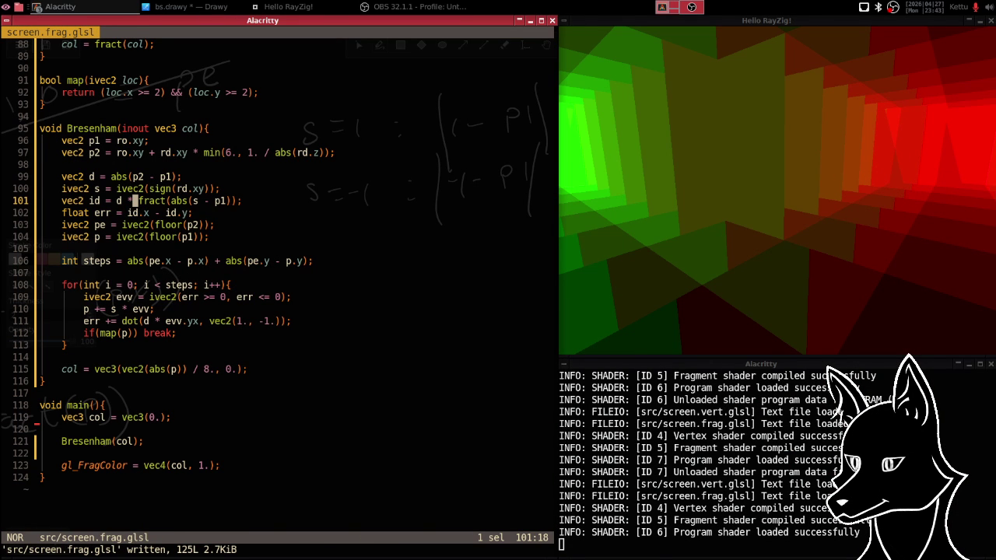
- Replace abs with 's *' so line 101 reads d * fract(s * (s - p1)), and save
{"action": "key", "text": "w"}
{"action": "key", "text": "w"}
{"action": "key", "text": "w"}
{"action": "key", "text": "w"}
{"action": "key", "text": "i"}
{"action": "key", "text": "BackSpace"}
{"action": "key", "text": "BackSpace"}
{"action": "key", "text": "BackSpace"}
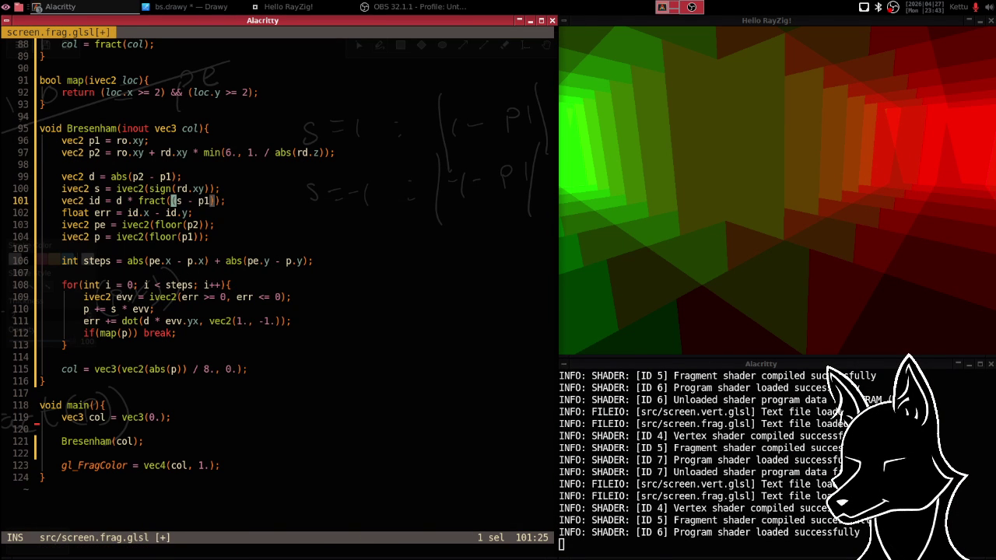
{"action": "type", "text": "s *"}
{"action": "key", "text": "Escape"}
{"action": "key", "text": "colon"}
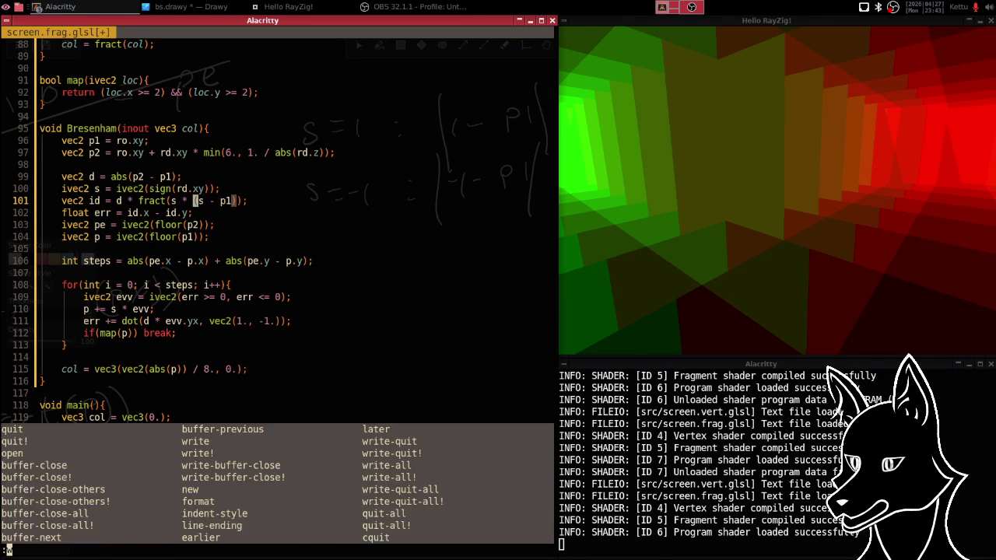
{"action": "type", "text": "w"}
{"action": "key", "text": "Return"}
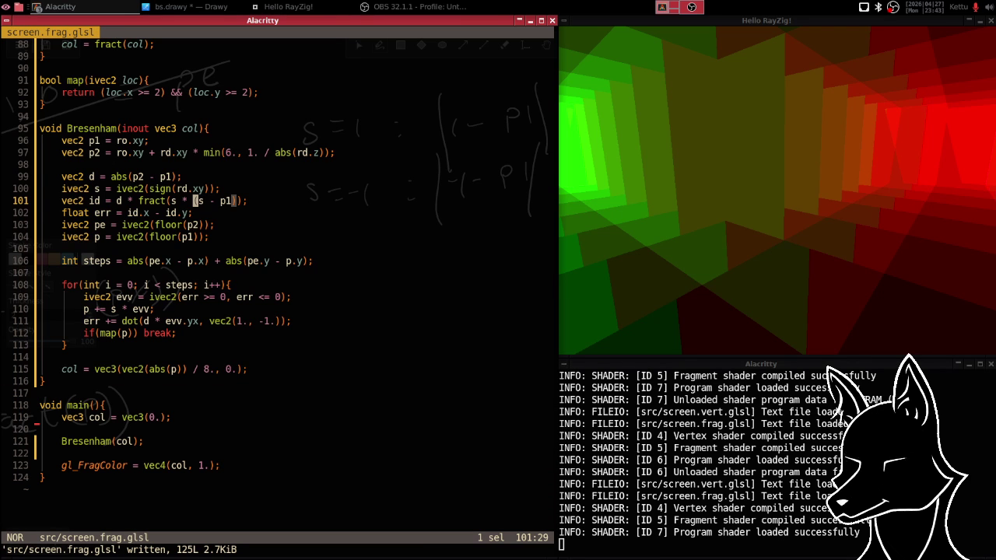
- Replace the s * factor with abs(vec2(s) - p1) on line 101 and save
{"action": "key", "text": "a"}
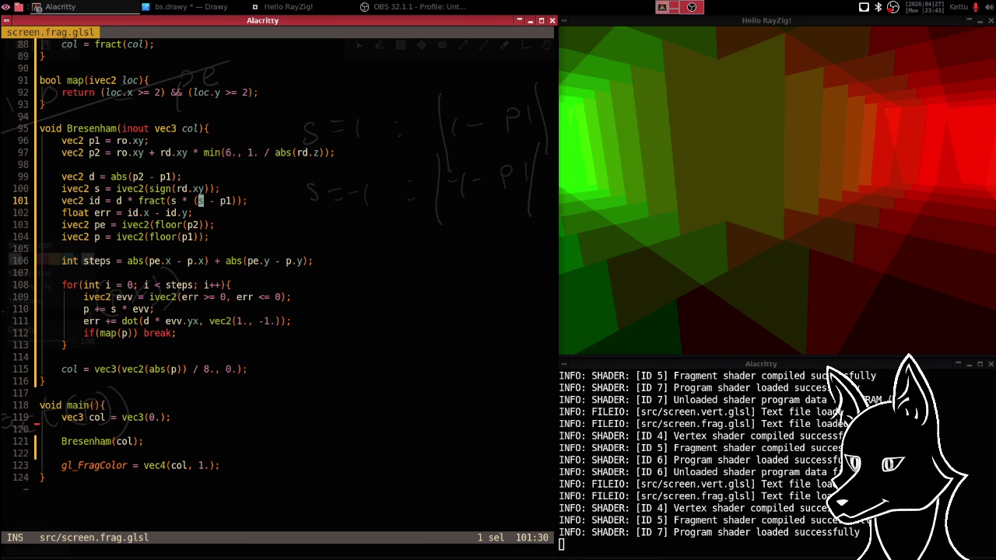
{"action": "key", "text": "Left"}
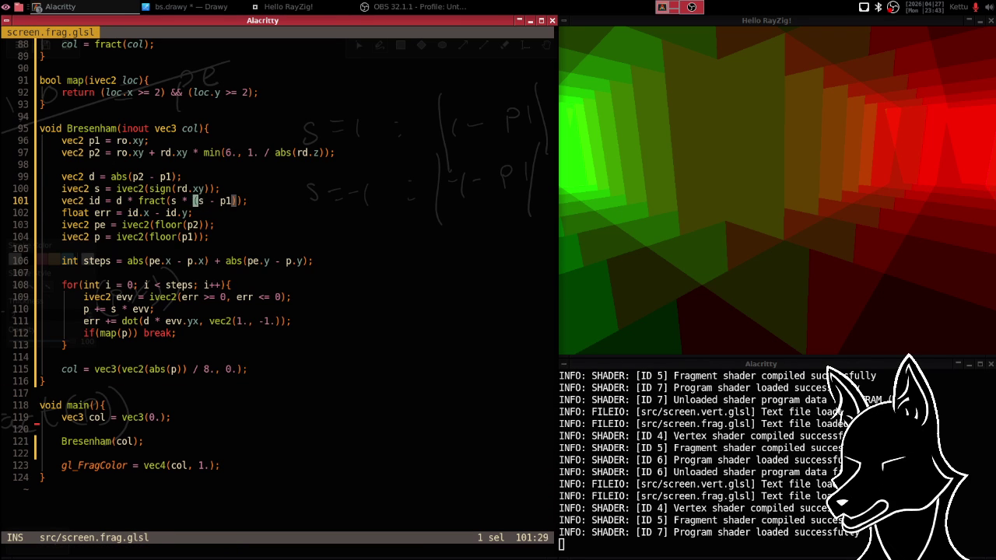
{"action": "key", "text": "BackSpace"}
{"action": "key", "text": "BackSpace"}
{"action": "key", "text": "BackSpace"}
{"action": "key", "text": "BackSpace"}
{"action": "type", "text": "abs"}
{"action": "key", "text": "Escape"}
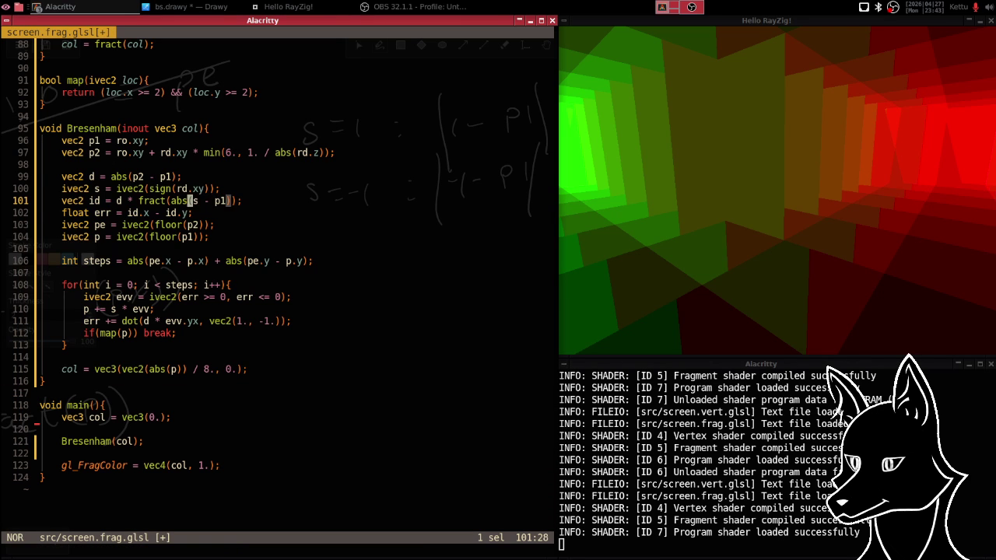
{"action": "type", "text": "abs("}
{"action": "type", "text": "v"}
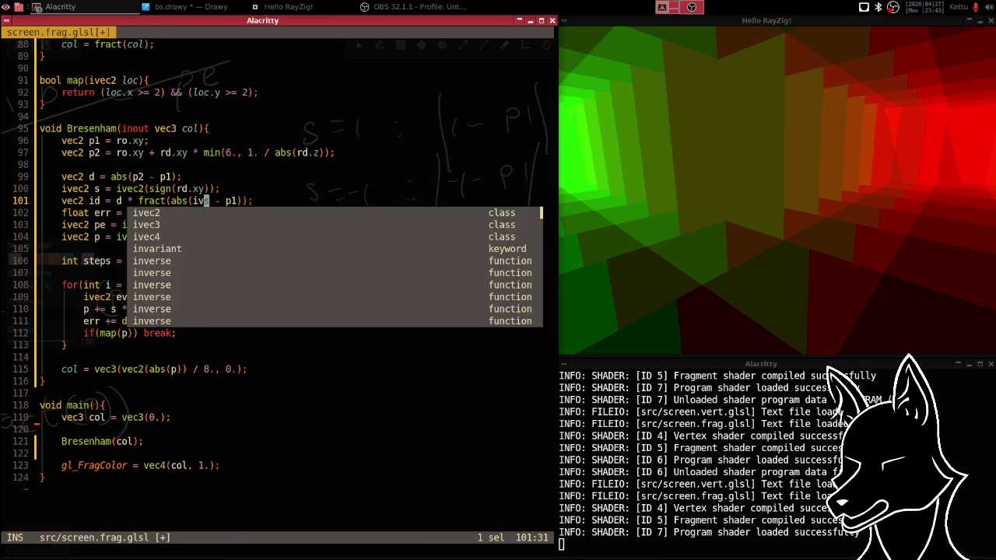
{"action": "type", "text": "ec2("}
{"action": "key", "text": "Escape"}
{"action": "type", "text": "a)"}
{"action": "key", "text": "Escape"}
{"action": "type", "text": ":"}
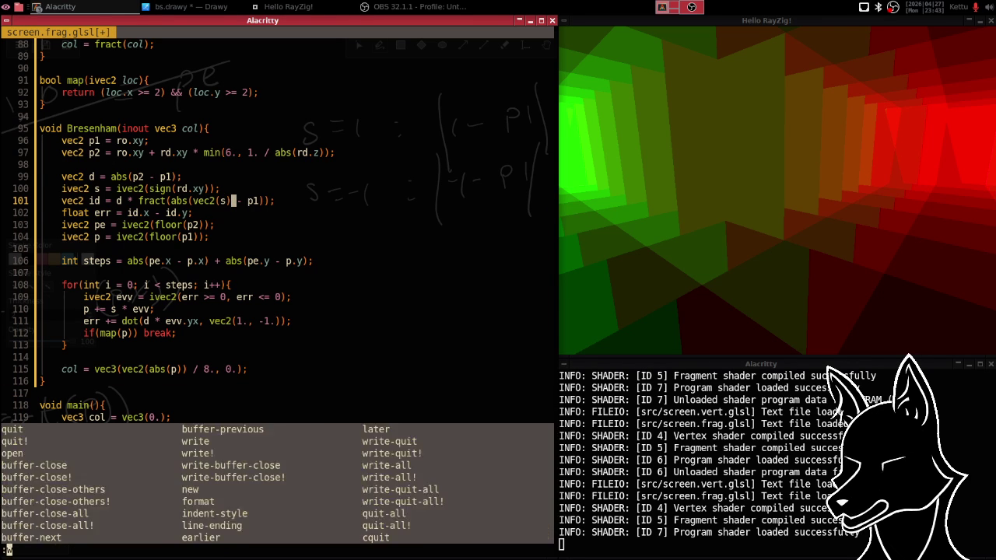
{"action": "type", "text": "w"}
{"action": "key", "text": "Return"}
- Undo the vec2 conversion so line 101 reads d * fract(abs(s - p1)), and save
{"action": "key", "text": "i"}
{"action": "key", "text": "BackSpace"}
{"action": "key", "text": "Left"}
{"action": "key", "text": "BackSpace"}
{"action": "key", "text": "BackSpace"}
{"action": "key", "text": "BackSpace"}
{"action": "key", "text": "BackSpace"}
{"action": "key", "text": "BackSpace"}
{"action": "key", "text": "Escape"}
{"action": "type", "text": ":"}
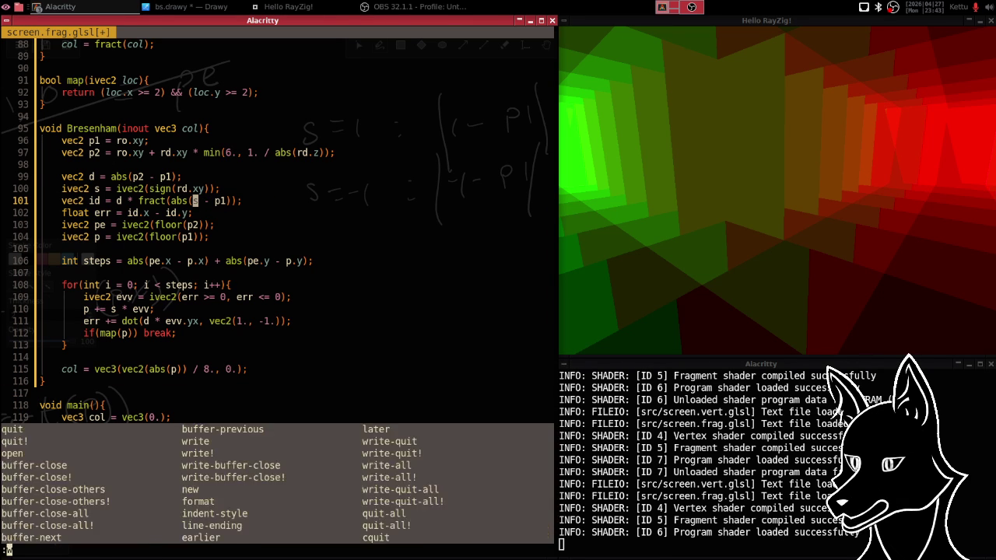
{"action": "type", "text": "w"}
{"action": "key", "text": "Return"}
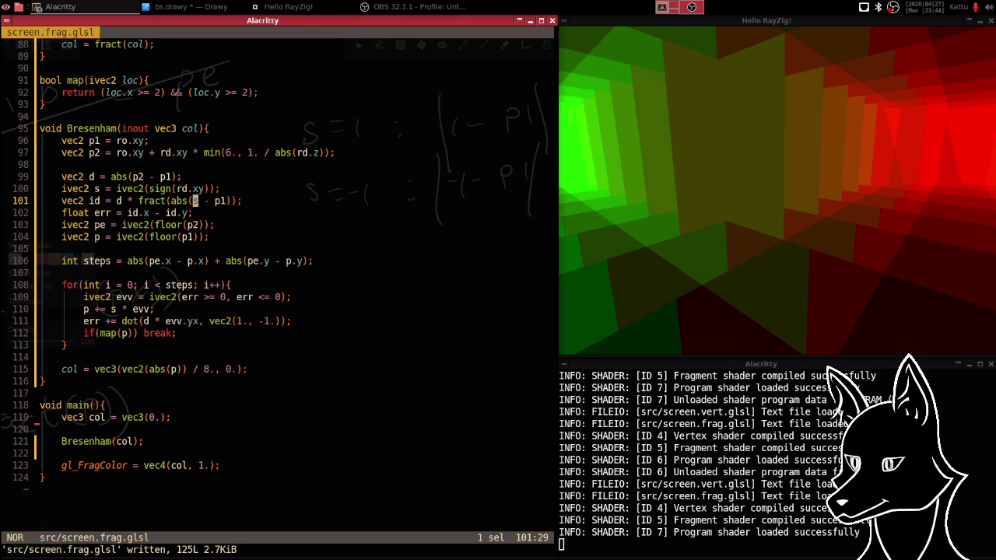
{"action": "key", "text": "alt+Tab"}
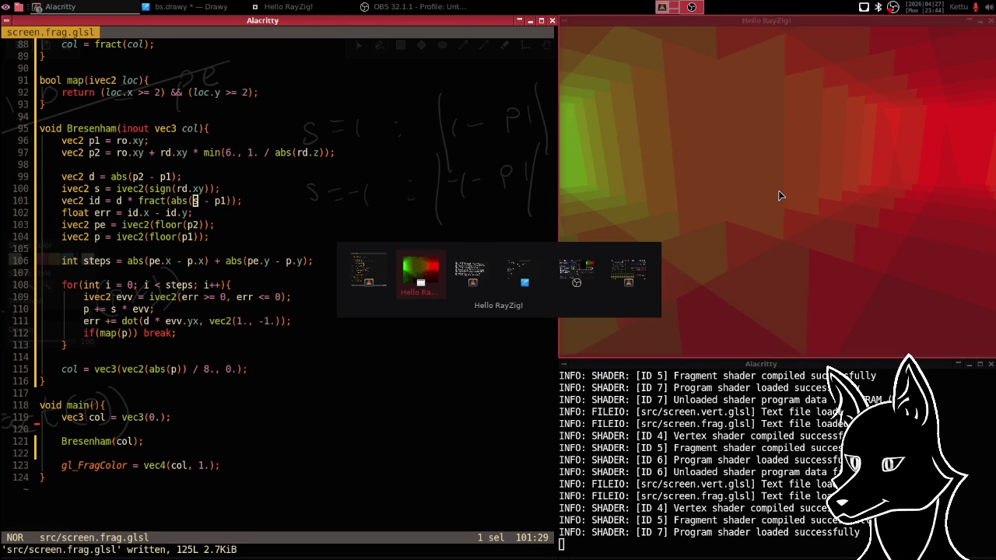
- On empty Drawy canvas, draw two long horizontal lines, vertical lines, and a corner X
{"action": "key", "text": "alt+Tab"}
{"action": "key", "text": "alt+Tab"}
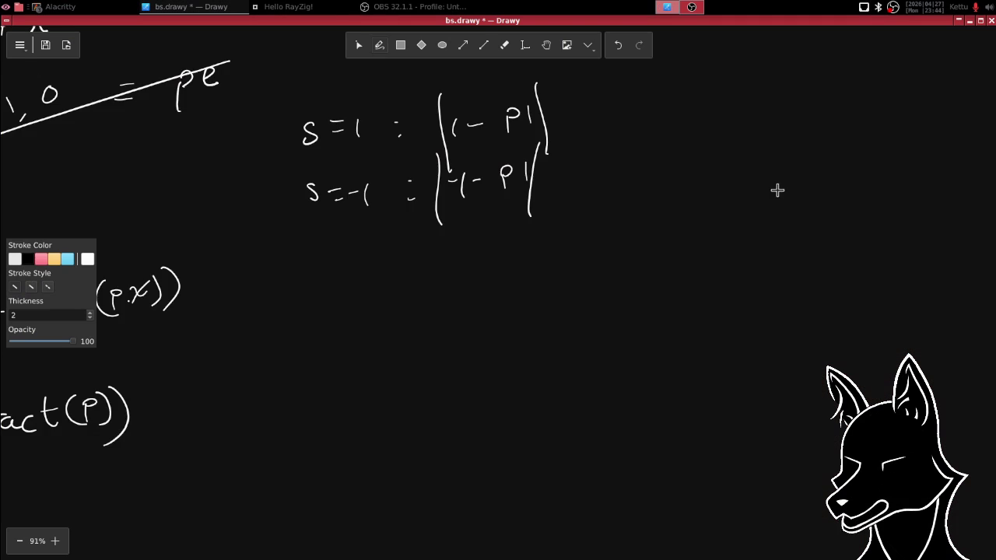
{"action": "scroll", "coordinate": [544, 163], "scroll_direction": "down", "scroll_amount": 10}
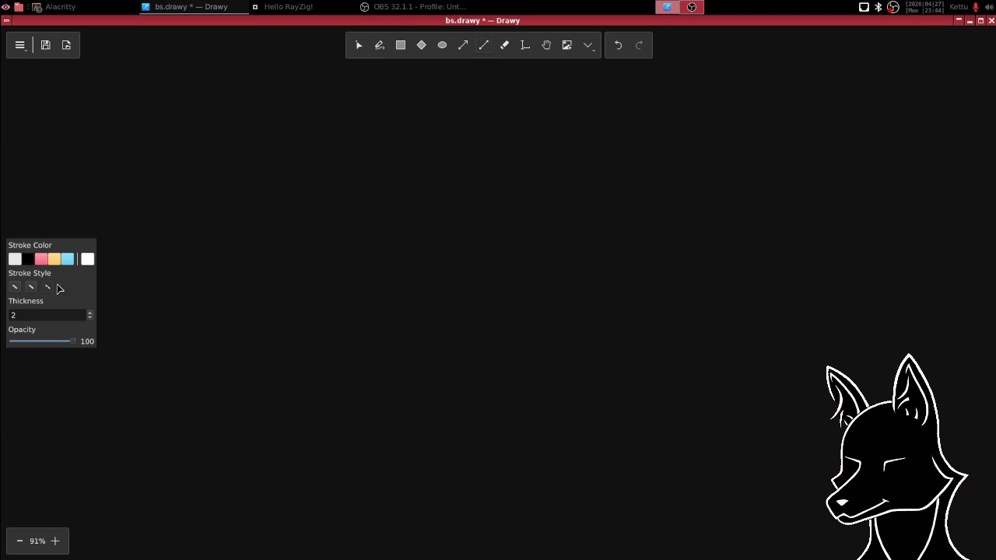
{"action": "left_click_drag", "start_coordinate": [212, 378], "coordinate": [273, 378]}
{"action": "left_click_drag", "start_coordinate": [653, 359], "coordinate": [895, 373]}
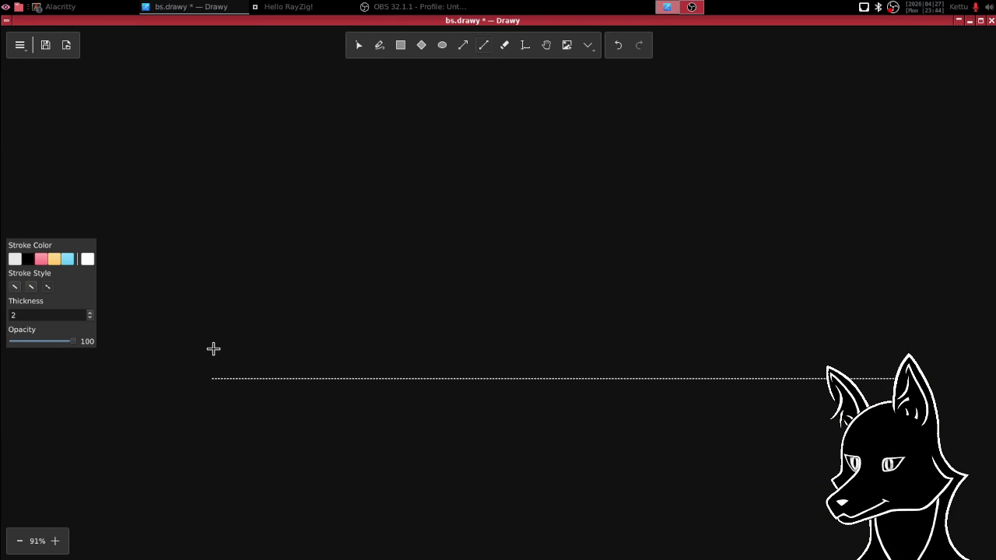
{"action": "left_click_drag", "start_coordinate": [212, 344], "coordinate": [947, 344]}
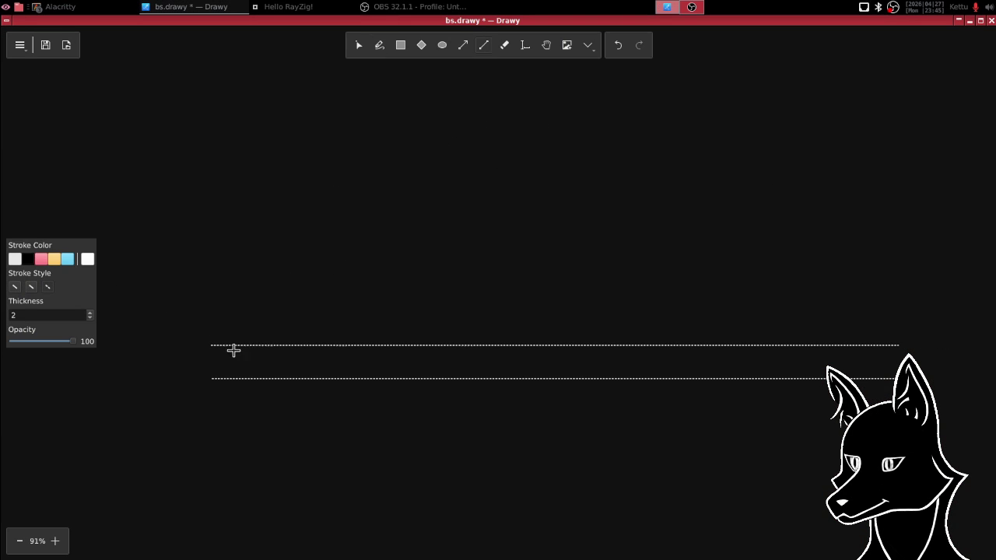
{"action": "left_click_drag", "start_coordinate": [255, 345], "coordinate": [223, 378]}
{"action": "left_click_drag", "start_coordinate": [221, 379], "coordinate": [218, 35]}
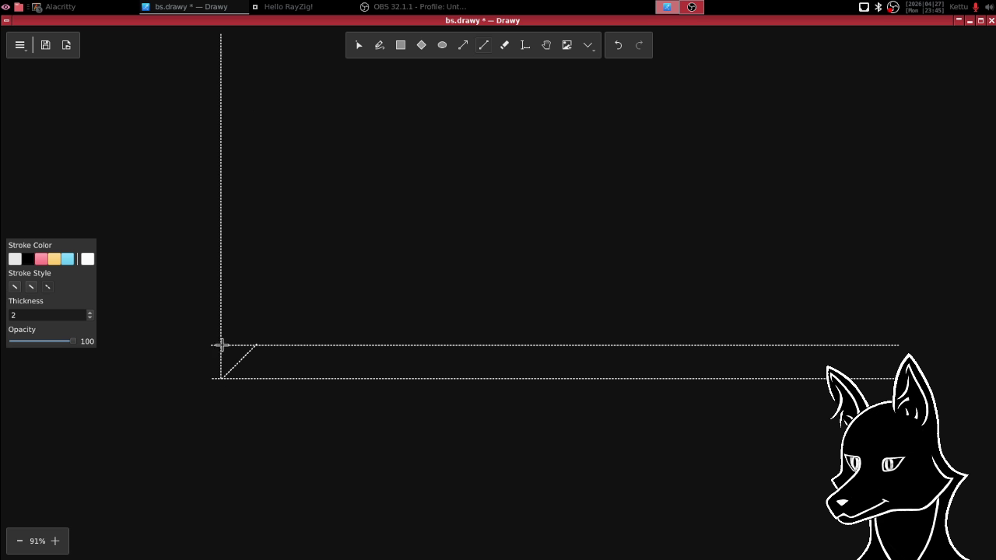
{"action": "mouse_move", "coordinate": [220, 345]}
{"action": "left_mouse_down"}
{"action": "mouse_move", "coordinate": [261, 379]}
{"action": "mouse_move", "coordinate": [252, 46]}
{"action": "mouse_move", "coordinate": [253, 55]}
{"action": "left_mouse_up"}
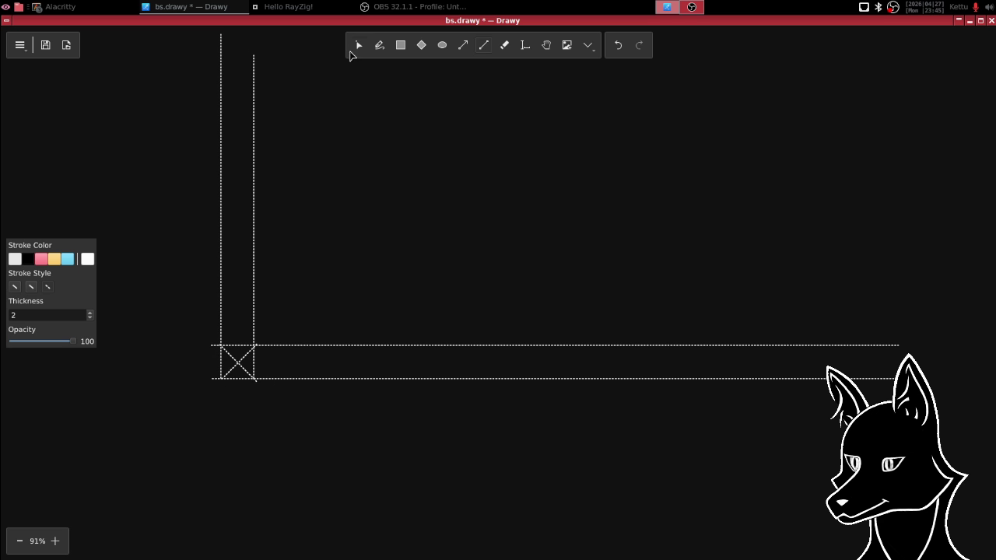
- Delete the rising diagonal of the corner X, keeping the other diagonal
{"action": "left_click", "coordinate": [356, 47]}
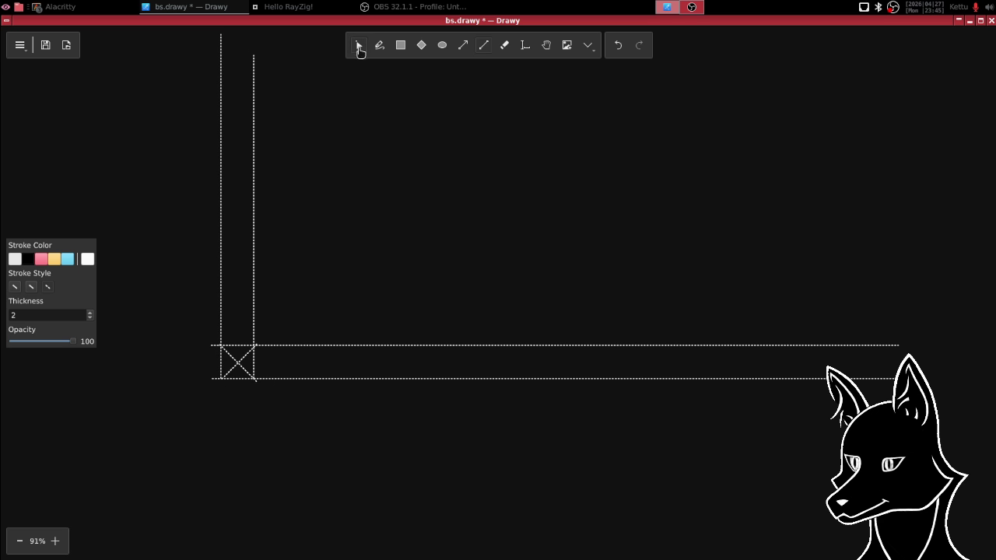
{"action": "left_click", "coordinate": [255, 212]}
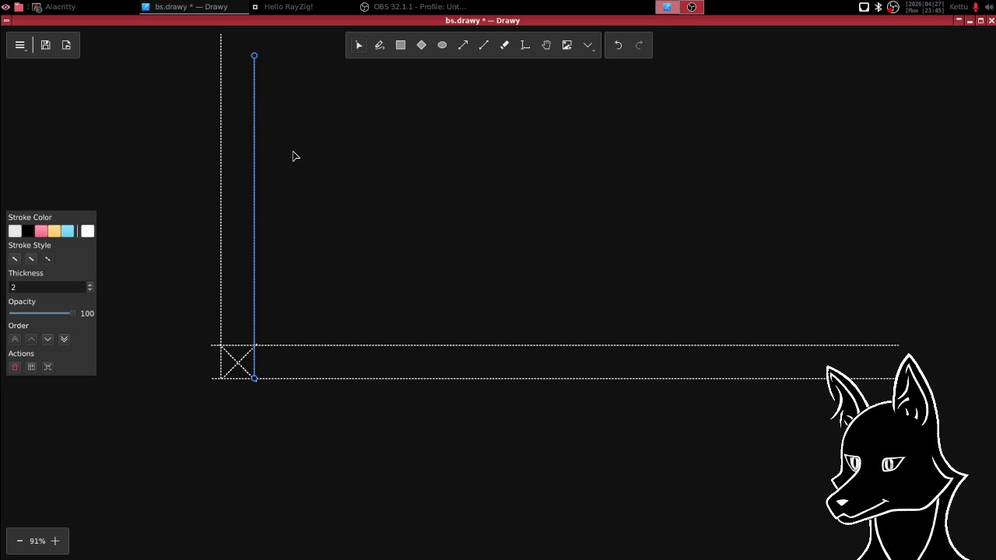
{"action": "left_click", "coordinate": [409, 226]}
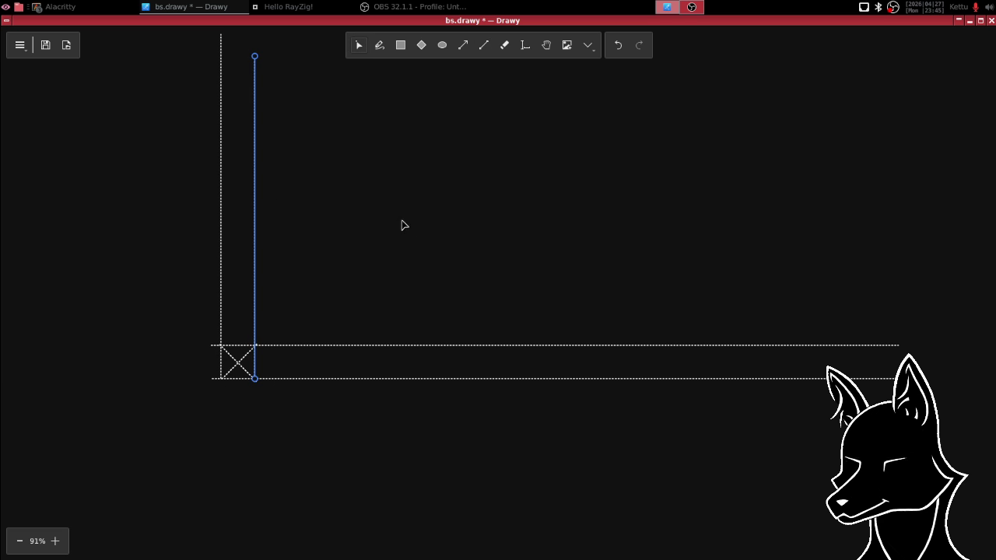
{"action": "left_click", "coordinate": [246, 354]}
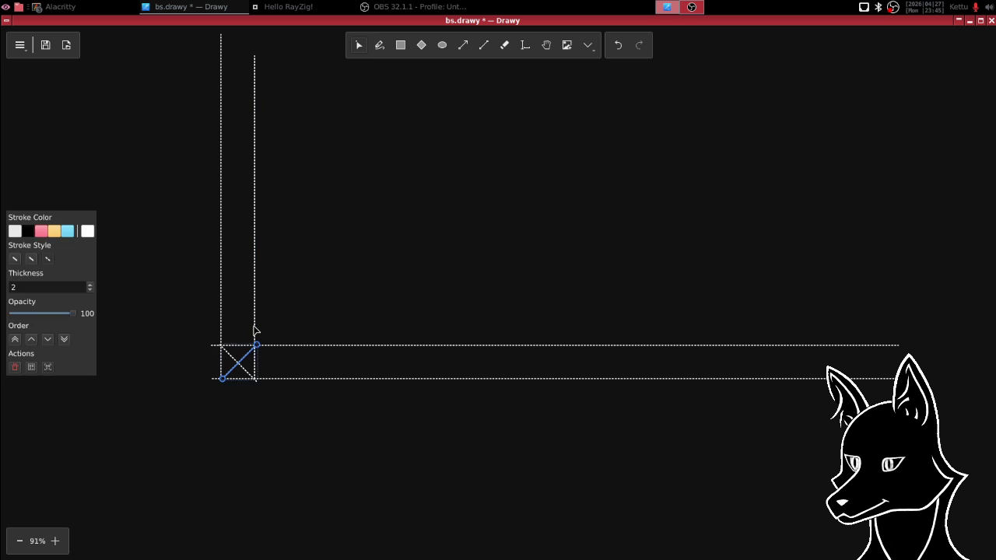
{"action": "key", "text": "Delete"}
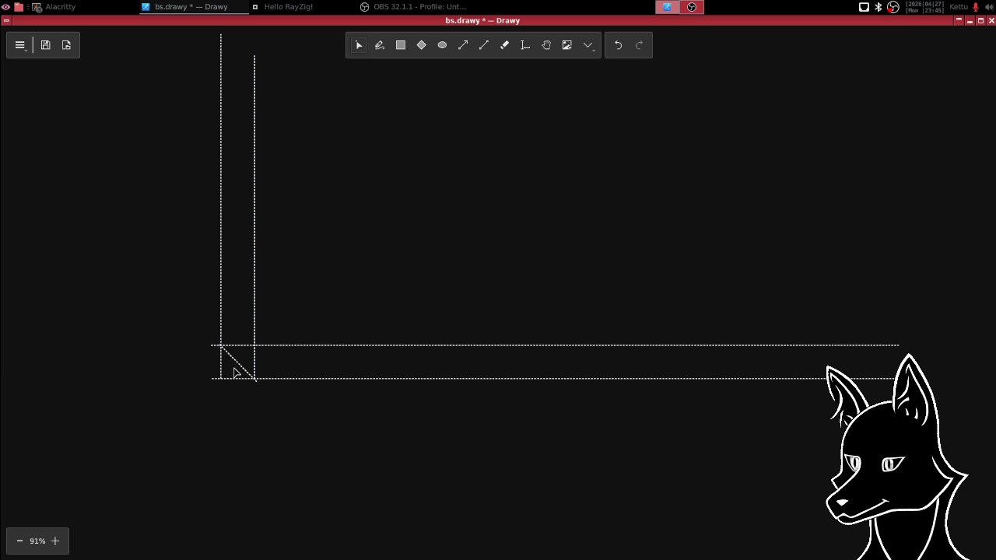
{"action": "left_click", "coordinate": [240, 369]}
{"action": "key", "text": "Escape"}
{"action": "left_click", "coordinate": [256, 317]}
{"action": "key", "text": "Escape"}
{"action": "left_click", "coordinate": [241, 365]}
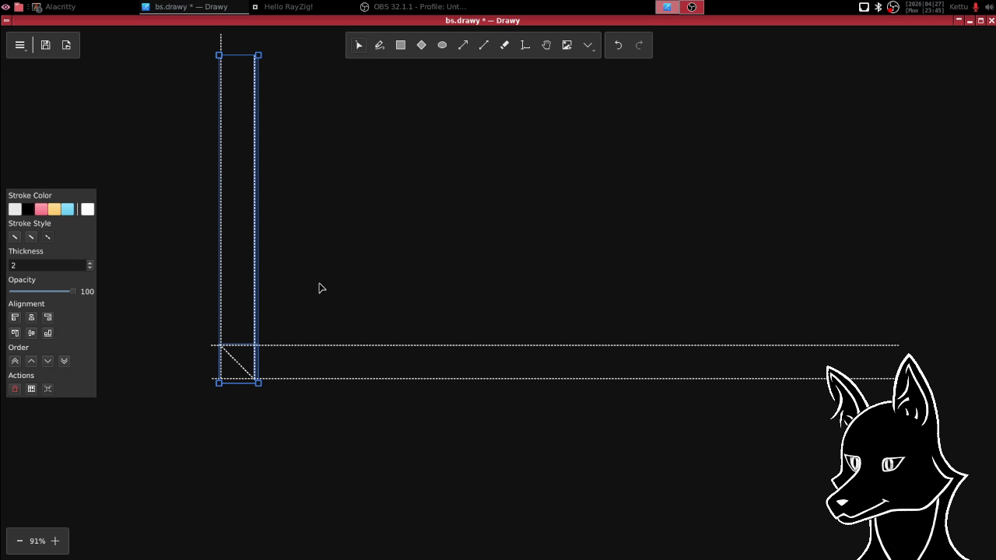
- Copy the vertical line and remaining diagonal, placing the copy just to the right
{"action": "key", "text": "ctrl+v"}
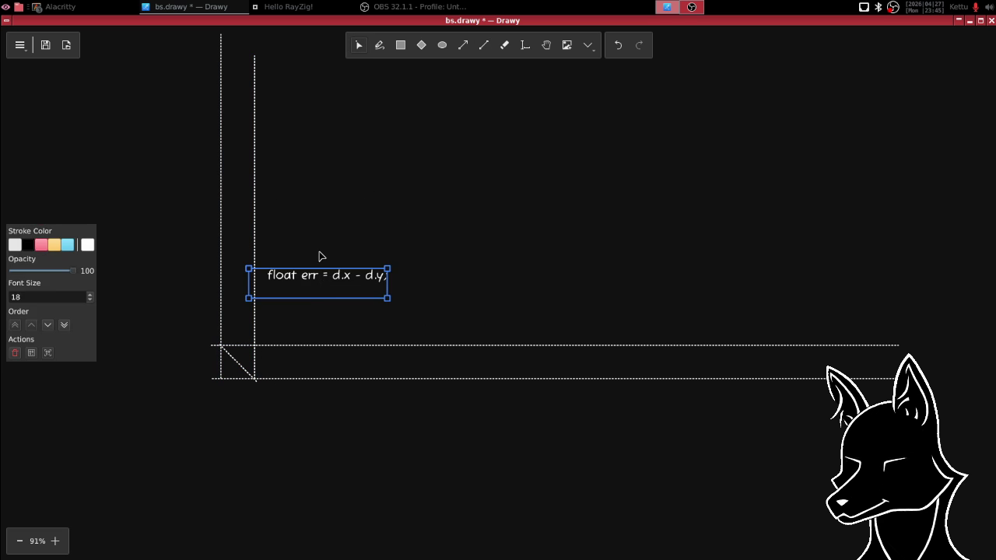
{"action": "key", "text": "Delete"}
{"action": "left_click", "coordinate": [255, 274]}
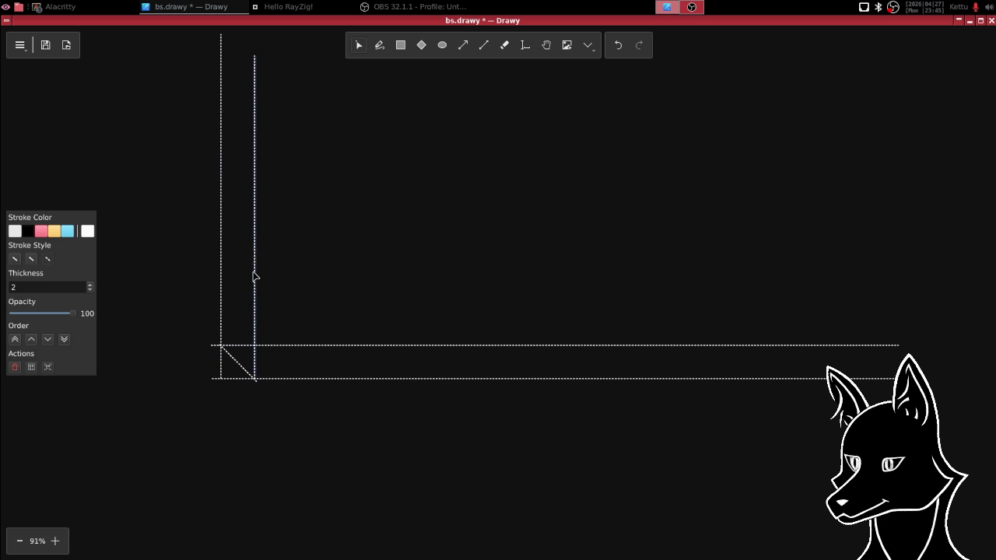
{"action": "left_click", "coordinate": [239, 367], "text": "shift"}
{"action": "key", "text": "ctrl+c"}
{"action": "key", "text": "ctrl+v"}
{"action": "left_click_drag", "start_coordinate": [376, 257], "coordinate": [267, 243]}
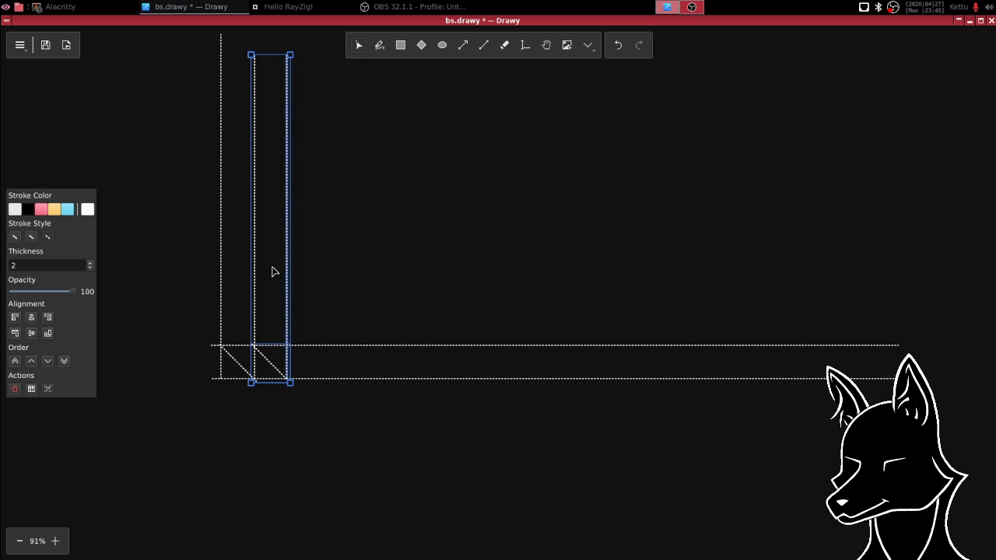
- Duplicate the two newest post-and-diagonal columns and align the copies beside them
{"action": "key", "text": "Escape"}
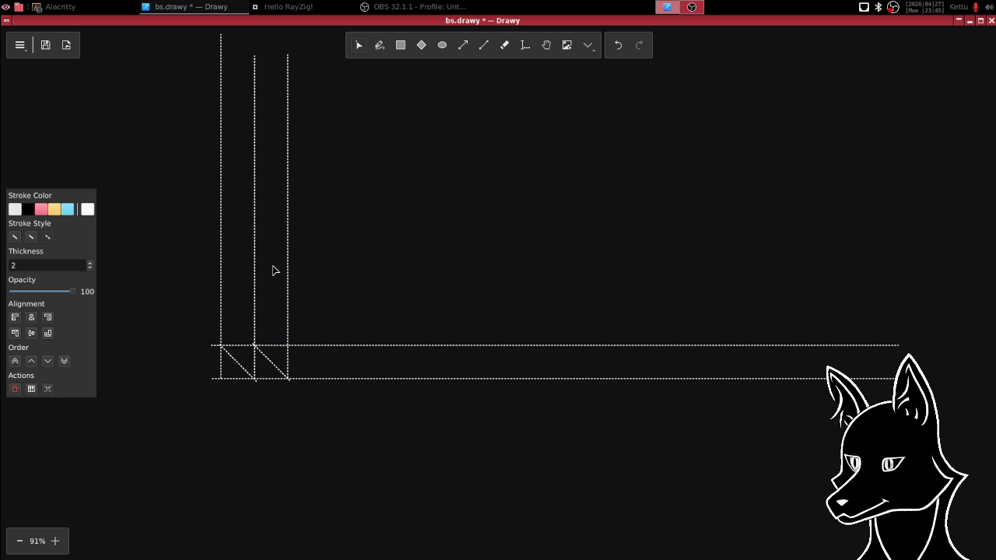
{"action": "left_click", "coordinate": [273, 270]}
{"action": "left_click", "coordinate": [361, 179]}
{"action": "left_click_drag", "start_coordinate": [302, 34], "coordinate": [251, 431]}
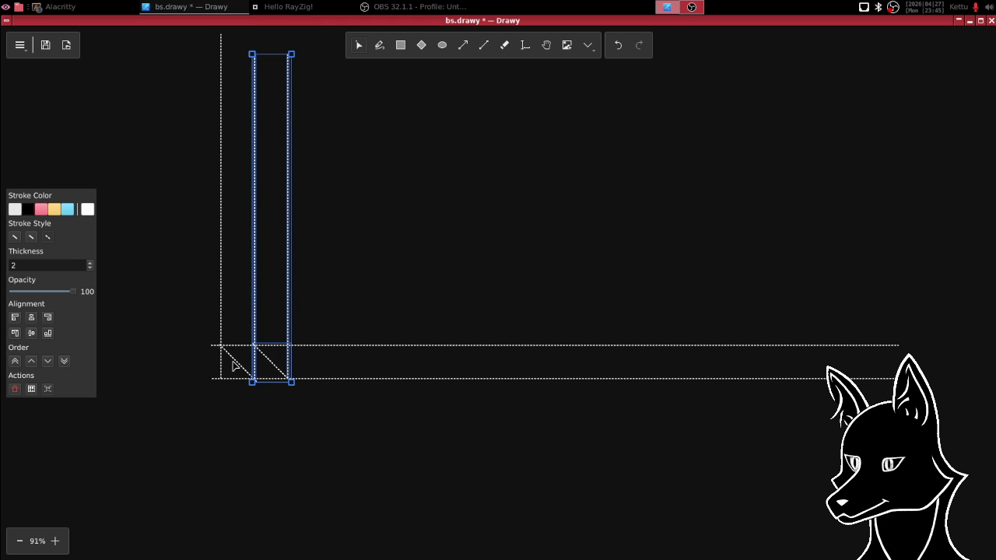
{"action": "left_click", "coordinate": [233, 359], "text": "shift"}
{"action": "key", "text": "ctrl+c"}
{"action": "key", "text": "ctrl+v"}
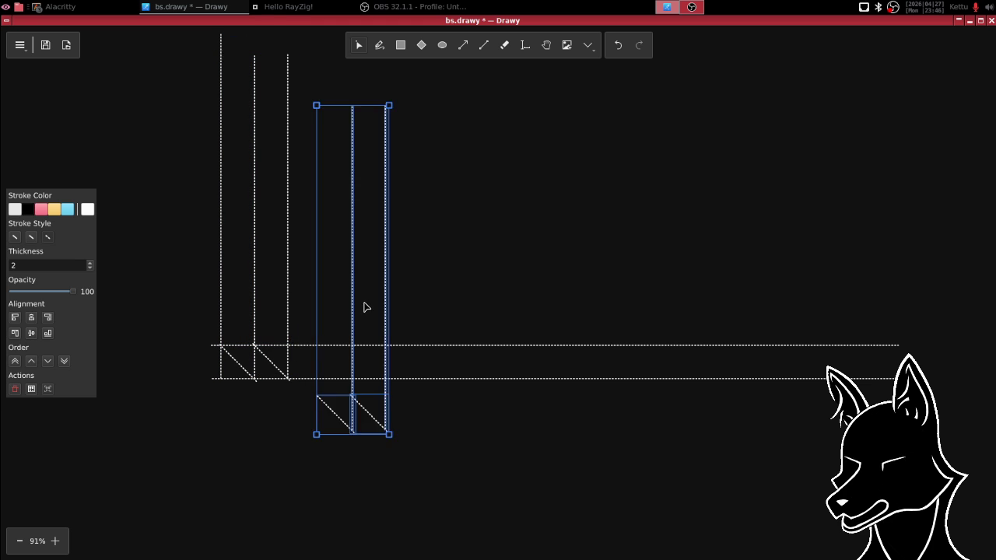
{"action": "left_click_drag", "start_coordinate": [365, 307], "coordinate": [339, 257]}
{"action": "left_click_drag", "start_coordinate": [337, 258], "coordinate": [331, 256]}
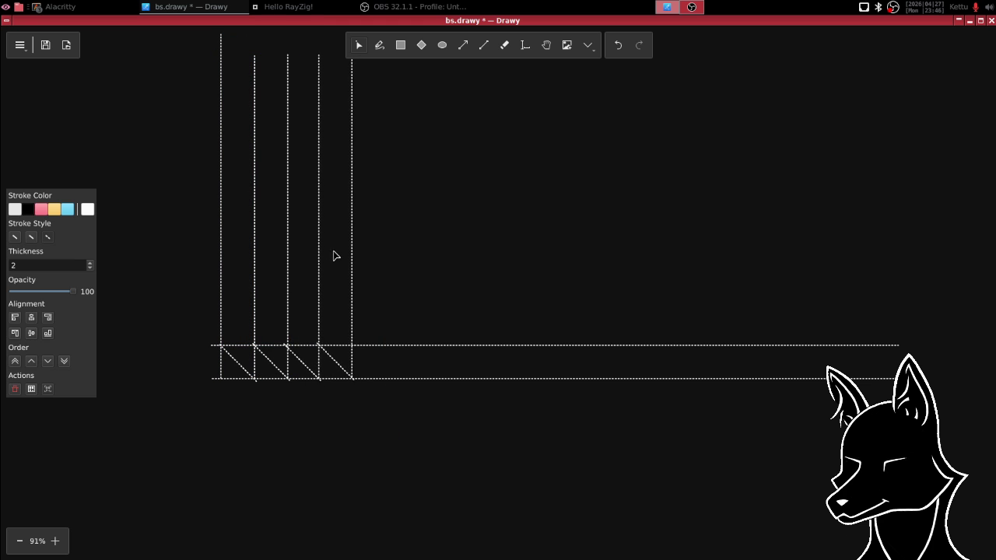
{"action": "left_click_drag", "start_coordinate": [334, 254], "coordinate": [357, 254]}
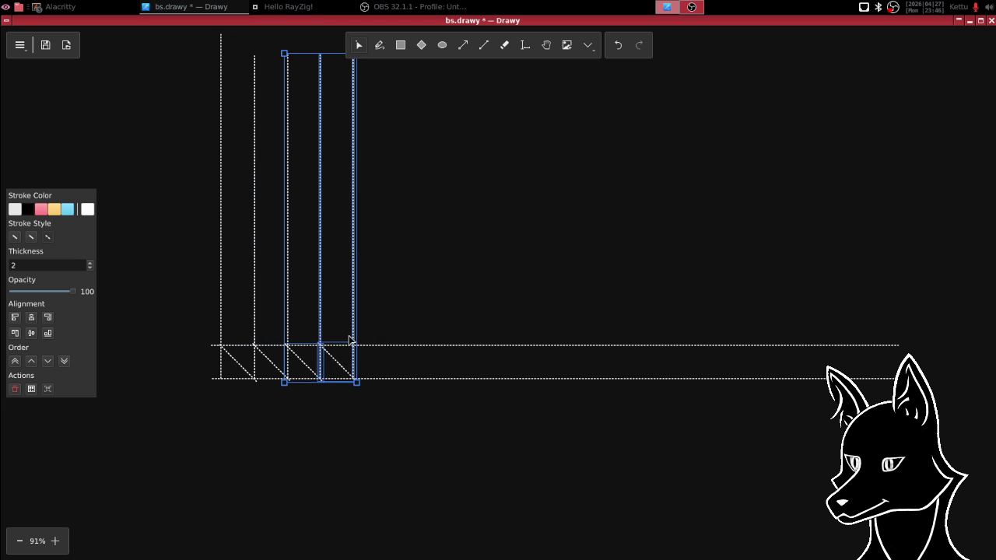
- Copy the bottom truss columns and line the pasted copy up to extend the truss rightward
{"action": "left_click", "coordinate": [404, 424]}
{"action": "mouse_move", "coordinate": [397, 432]}
{"action": "left_mouse_down"}
{"action": "mouse_move", "coordinate": [240, 60]}
{"action": "mouse_move", "coordinate": [205, 54]}
{"action": "left_mouse_up"}
{"action": "key", "text": "ctrl+c"}
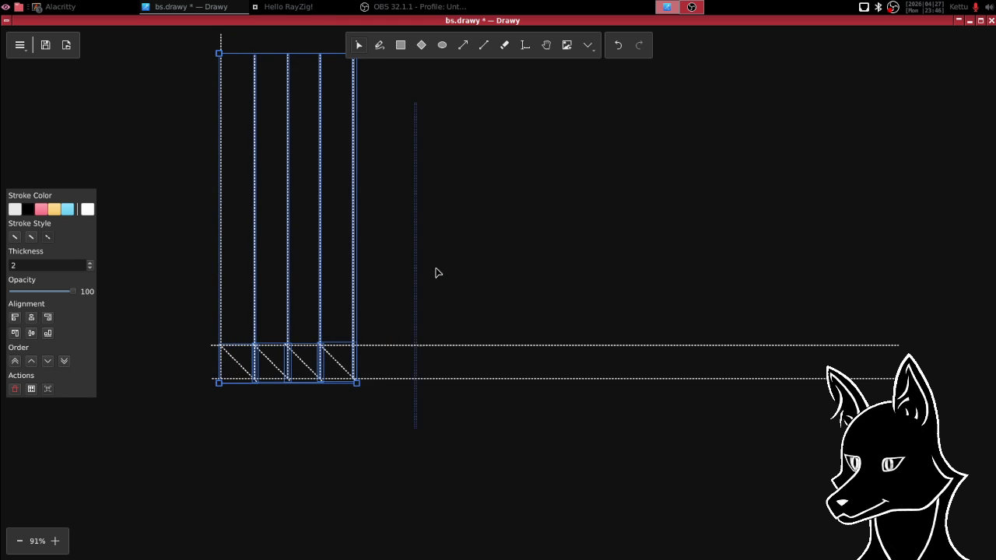
{"action": "key", "text": "ctrl+v"}
{"action": "left_click", "coordinate": [422, 259]}
{"action": "left_click_drag", "start_coordinate": [422, 259], "coordinate": [404, 231]}
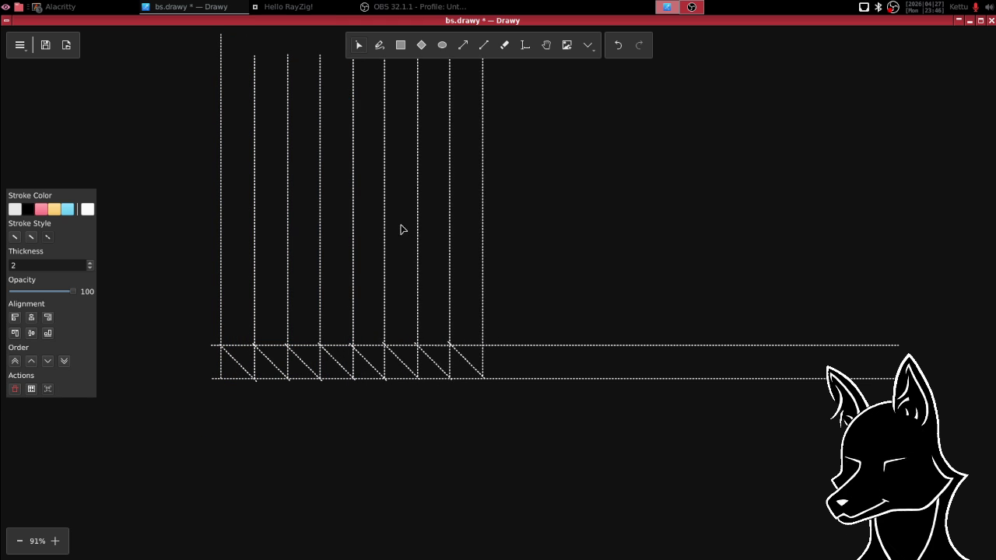
{"action": "left_click_drag", "start_coordinate": [404, 231], "coordinate": [400, 227]}
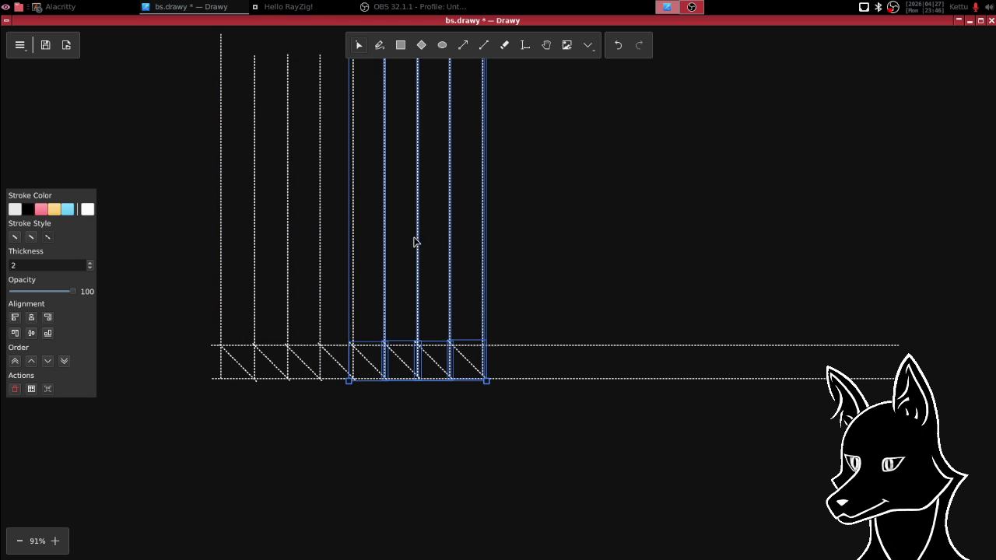
{"action": "left_click", "coordinate": [542, 232]}
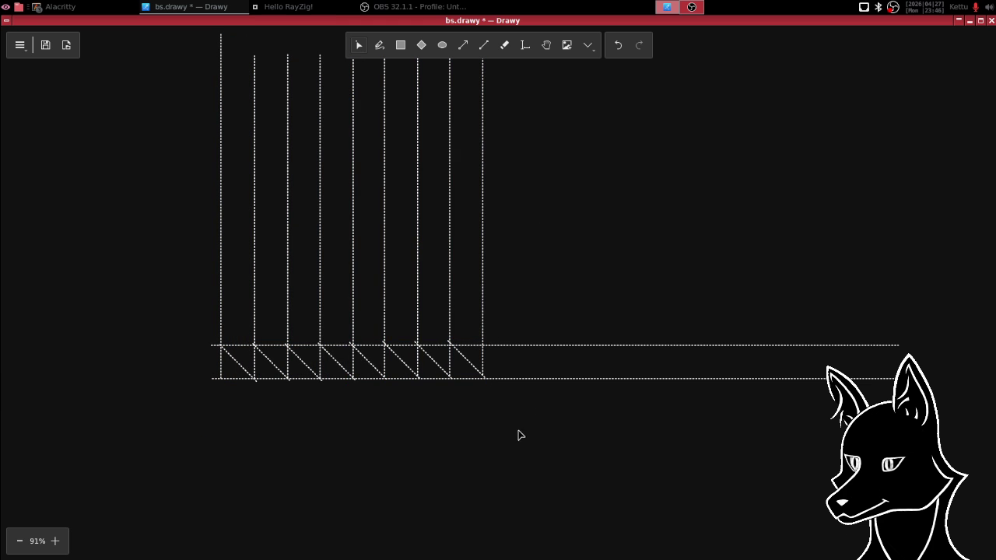
- Duplicate the whole eight-bay truss and align it to continue the posts rightward
{"action": "scroll", "coordinate": [519, 422], "scroll_direction": "up", "scroll_amount": 2}
{"action": "scroll", "coordinate": [518, 422], "scroll_direction": "right", "scroll_amount": 1}
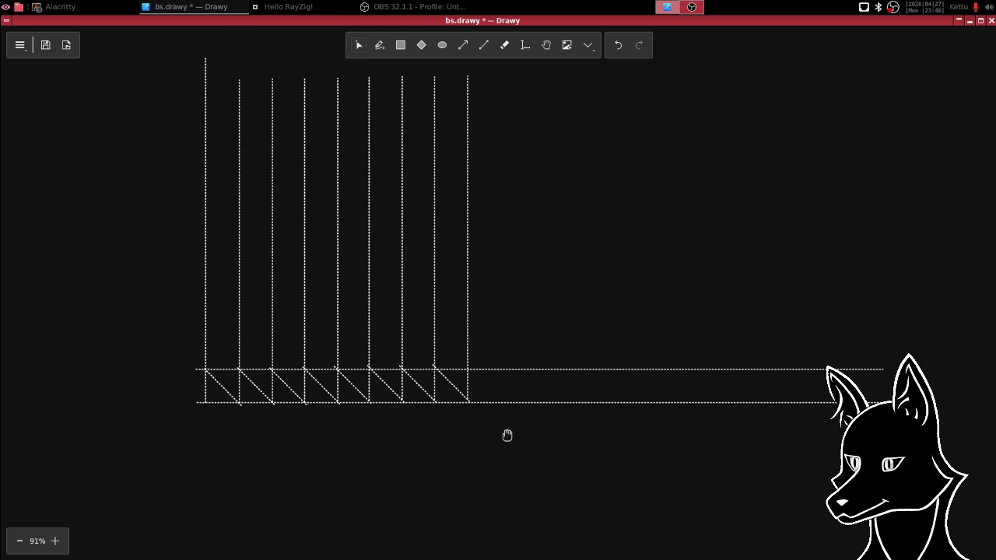
{"action": "left_click_drag", "start_coordinate": [339, 311], "coordinate": [150, 84]}
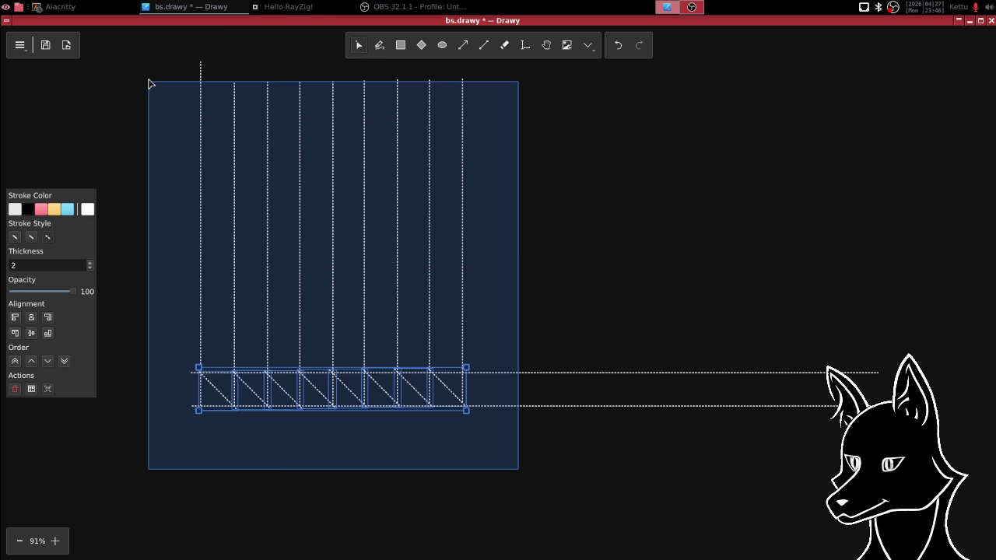
{"action": "left_click_drag", "start_coordinate": [150, 83], "coordinate": [152, 82]}
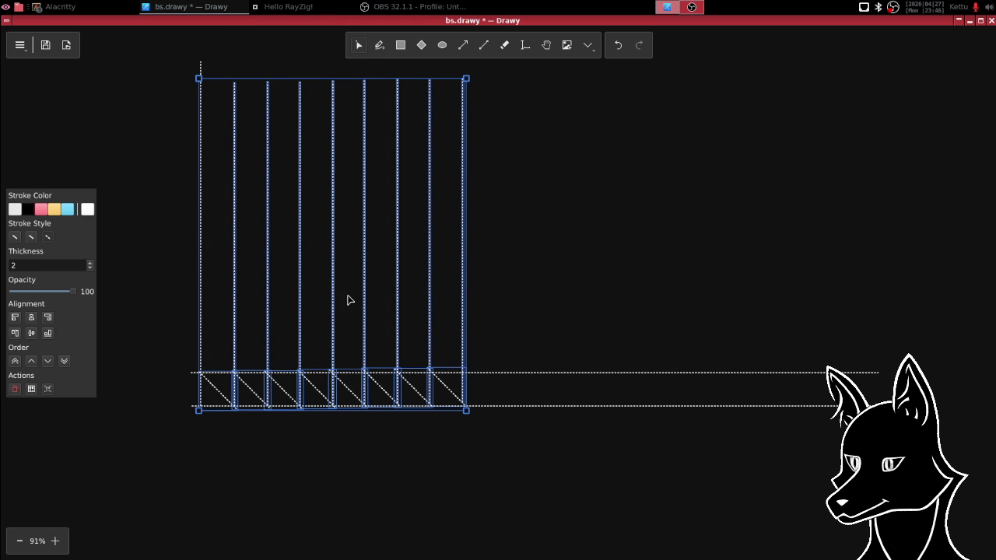
{"action": "key", "text": "ctrl+c"}
{"action": "key", "text": "ctrl+v"}
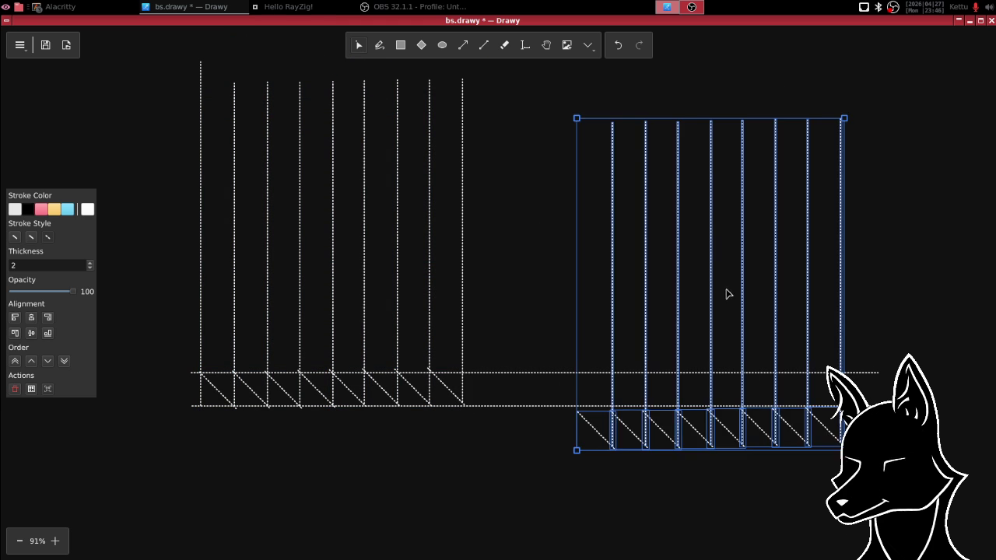
{"action": "mouse_move", "coordinate": [704, 270]}
{"action": "left_mouse_down"}
{"action": "mouse_move", "coordinate": [589, 242]}
{"action": "mouse_move", "coordinate": [609, 254]}
{"action": "left_mouse_up"}
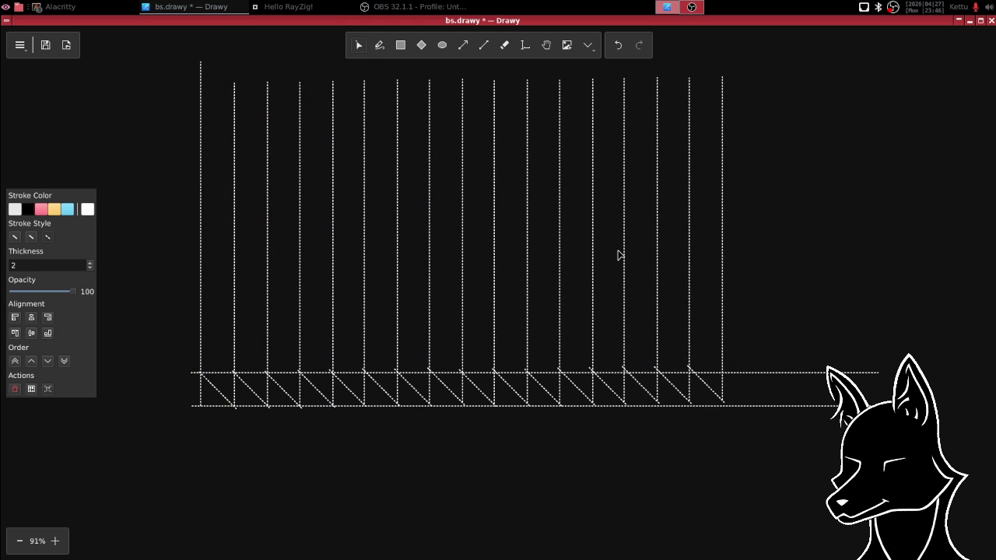
{"action": "left_click", "coordinate": [617, 254]}
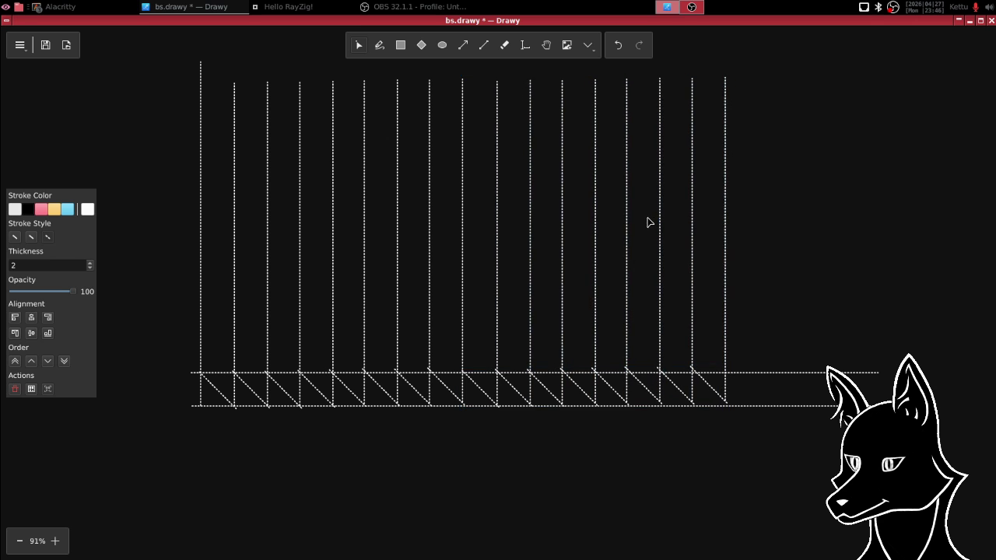
{"action": "left_click_drag", "start_coordinate": [644, 221], "coordinate": [648, 221]}
{"action": "left_click", "coordinate": [781, 243]}
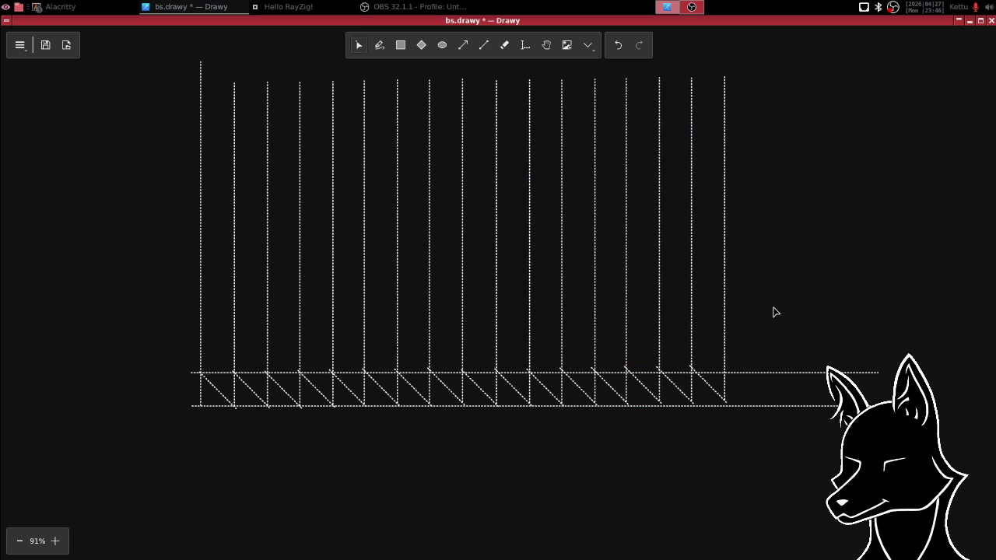
- Check the bottom chord line, then select the first diagonal brace
{"action": "left_click", "coordinate": [771, 406]}
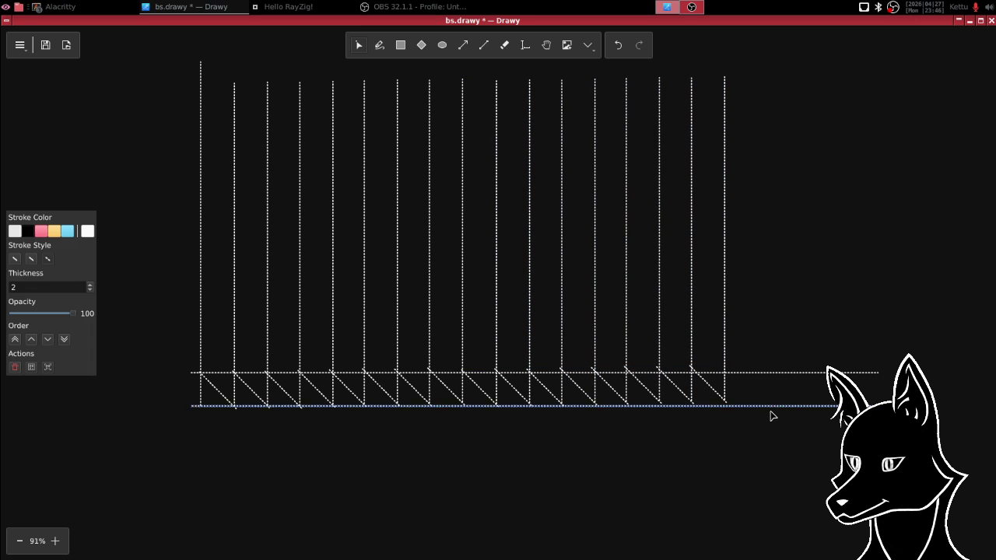
{"action": "left_click", "coordinate": [807, 323]}
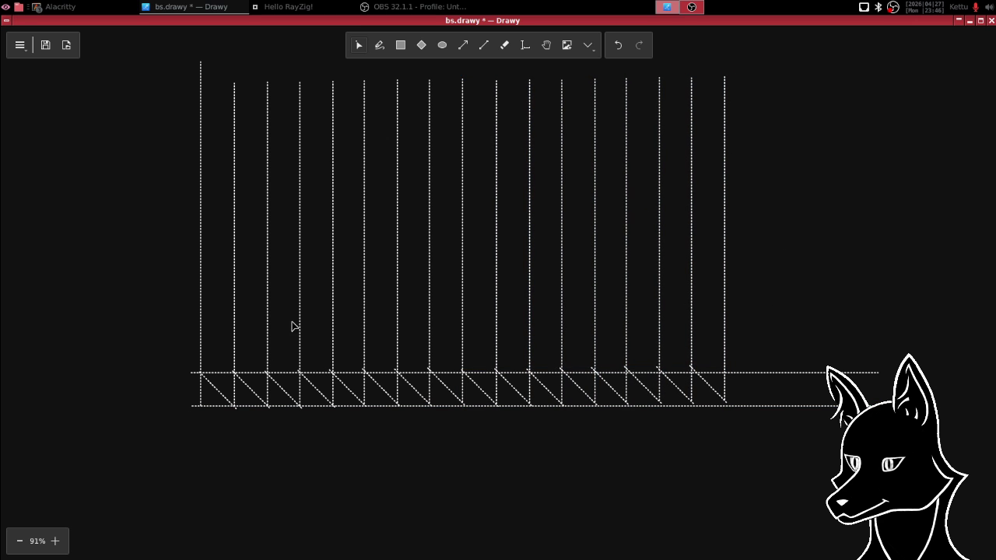
{"action": "left_click", "coordinate": [222, 395]}
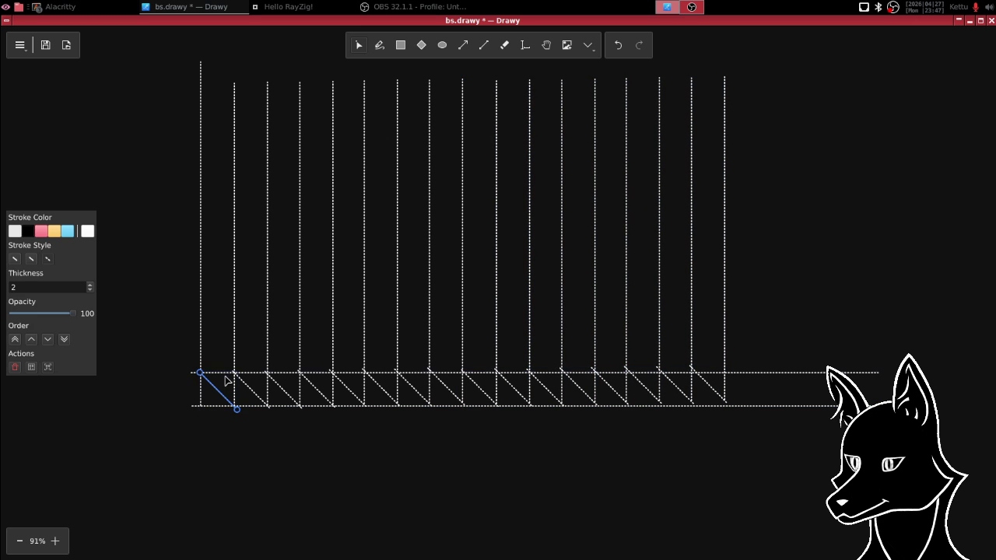
- Copy the top chord with the first diagonal and place the copy one row higher
{"action": "left_click", "coordinate": [225, 375], "text": "shift"}
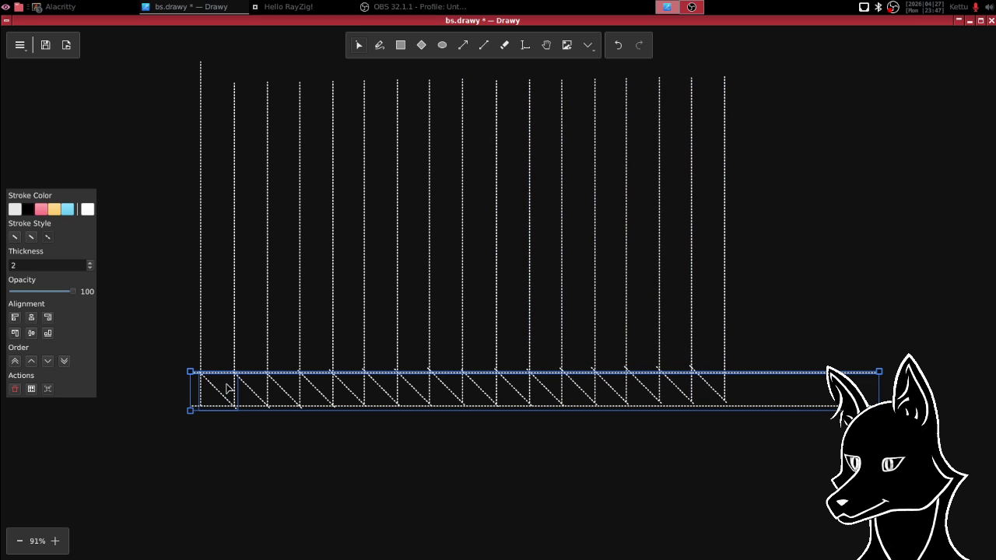
{"action": "key", "text": "ctrl+c"}
{"action": "key", "text": "ctrl+v"}
{"action": "mouse_move", "coordinate": [251, 324]}
{"action": "left_mouse_down"}
{"action": "mouse_move", "coordinate": [677, 311]}
{"action": "mouse_move", "coordinate": [544, 355]}
{"action": "left_mouse_up"}
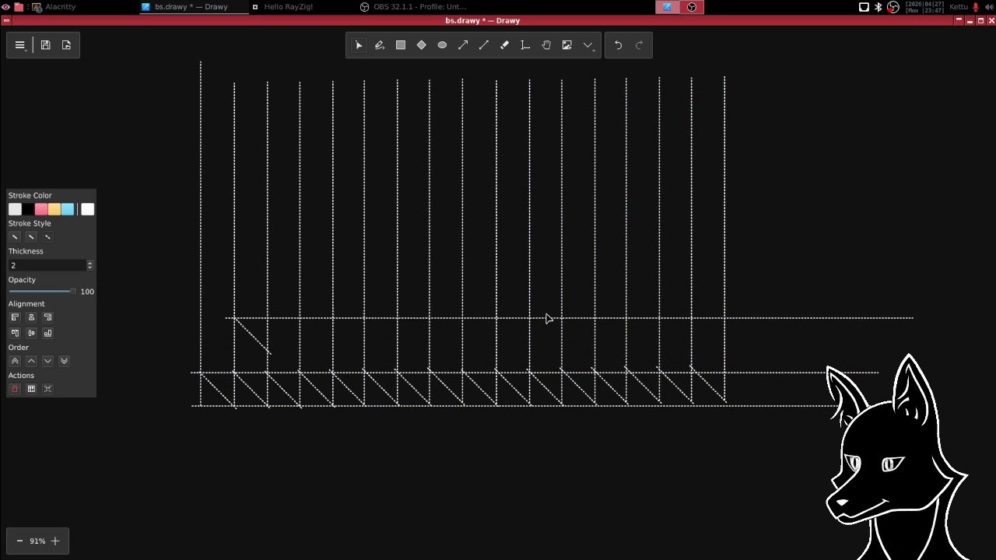
- Duplicate the selected chords and diagonals, stacking the copies above the existing rows
{"action": "left_click", "coordinate": [549, 358]}
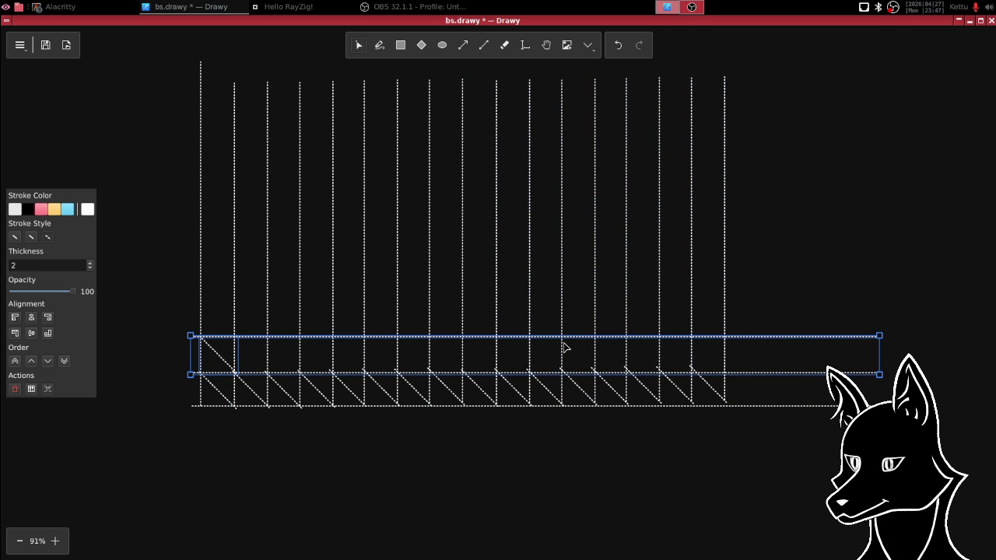
{"action": "left_click", "coordinate": [221, 405], "text": "shift"}
{"action": "left_click", "coordinate": [801, 374], "text": "shift"}
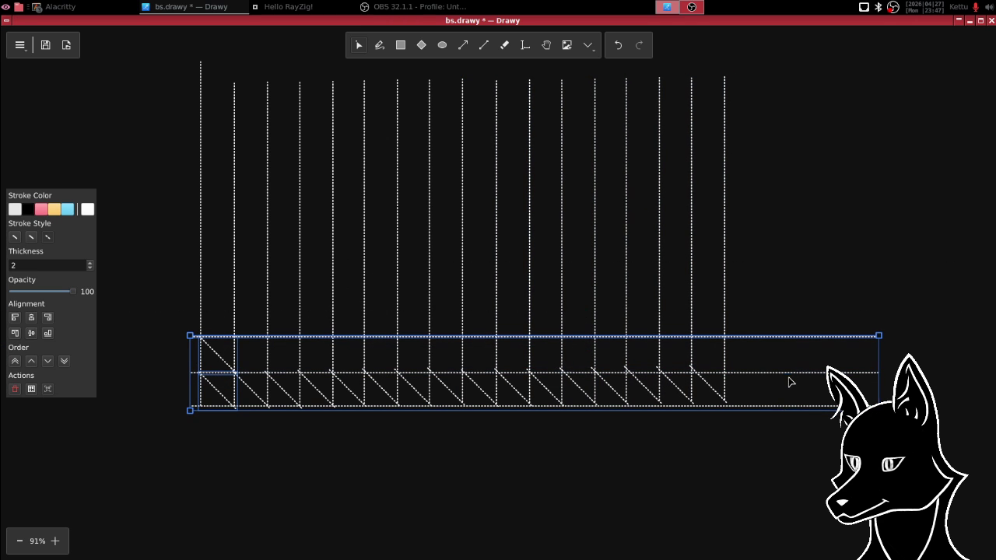
{"action": "key", "text": "ctrl+v"}
{"action": "left_click_drag", "start_coordinate": [555, 256], "coordinate": [542, 289]}
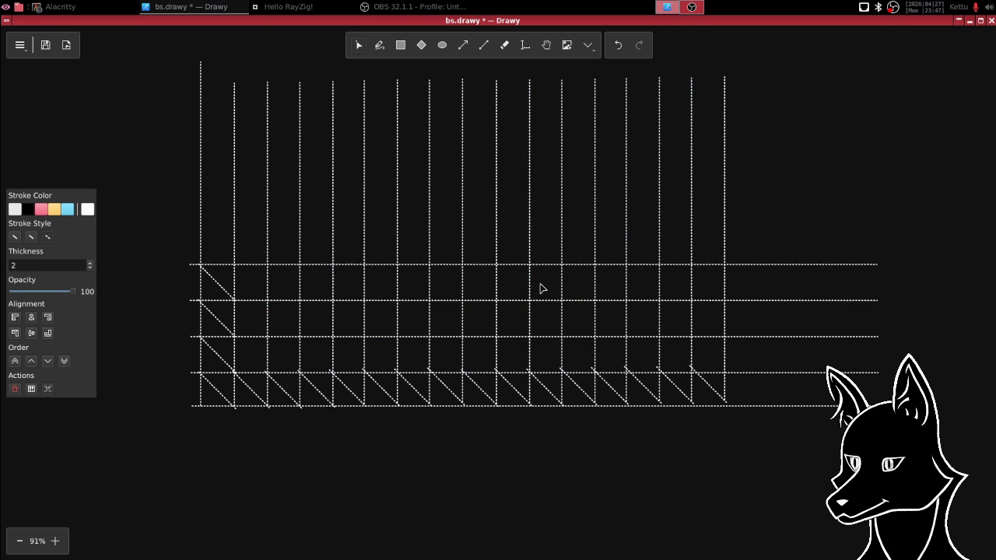
- Copy all current rows and stack them on top to complete eight rows
{"action": "left_click", "coordinate": [542, 289]}
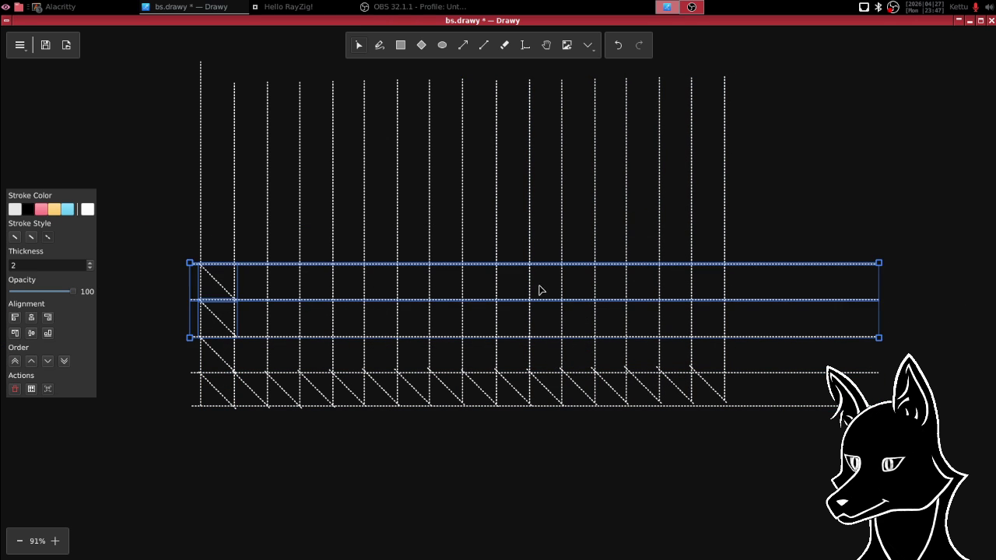
{"action": "left_click", "coordinate": [903, 198]}
{"action": "left_click_drag", "start_coordinate": [927, 179], "coordinate": [185, 379]}
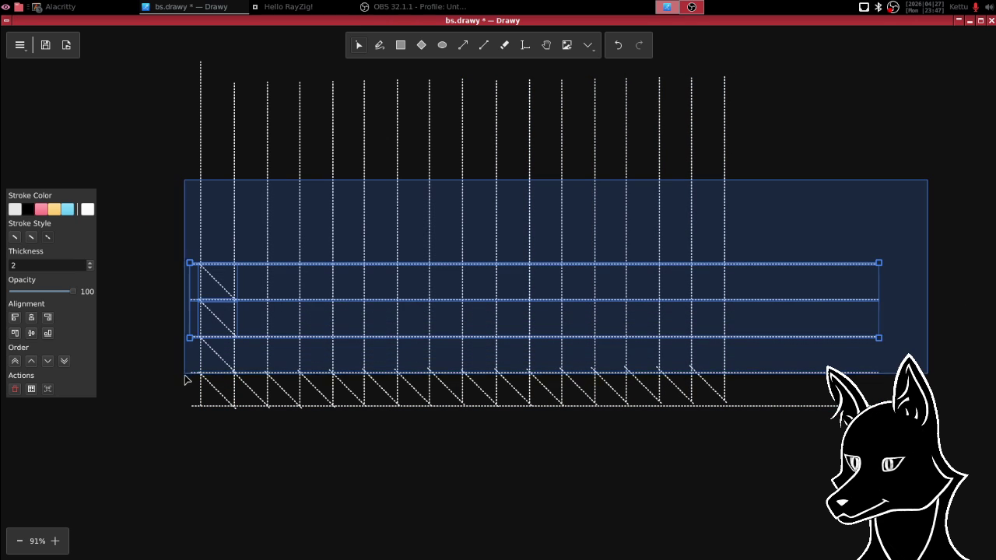
{"action": "left_click", "coordinate": [221, 395], "text": "shift"}
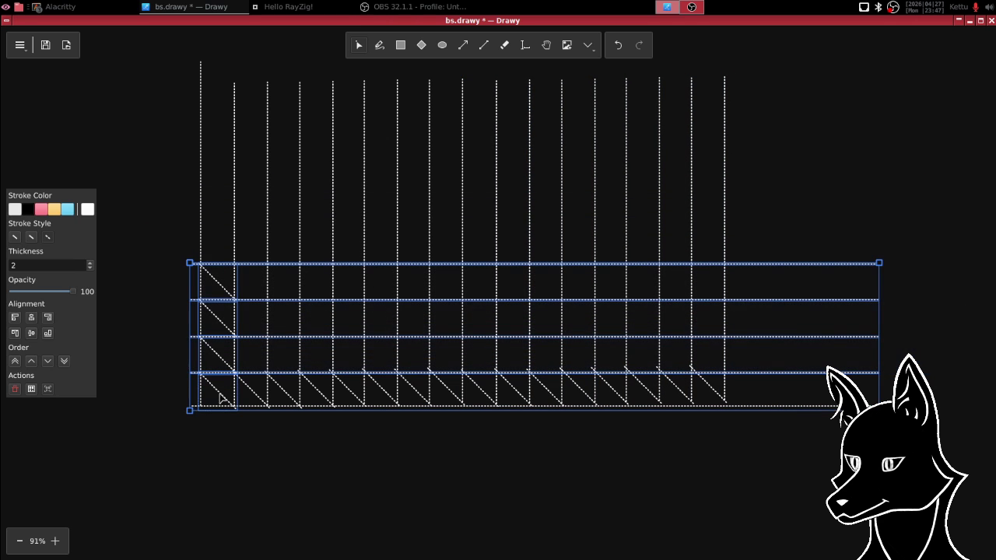
{"action": "key", "text": "ctrl+c"}
{"action": "key", "text": "ctrl+v"}
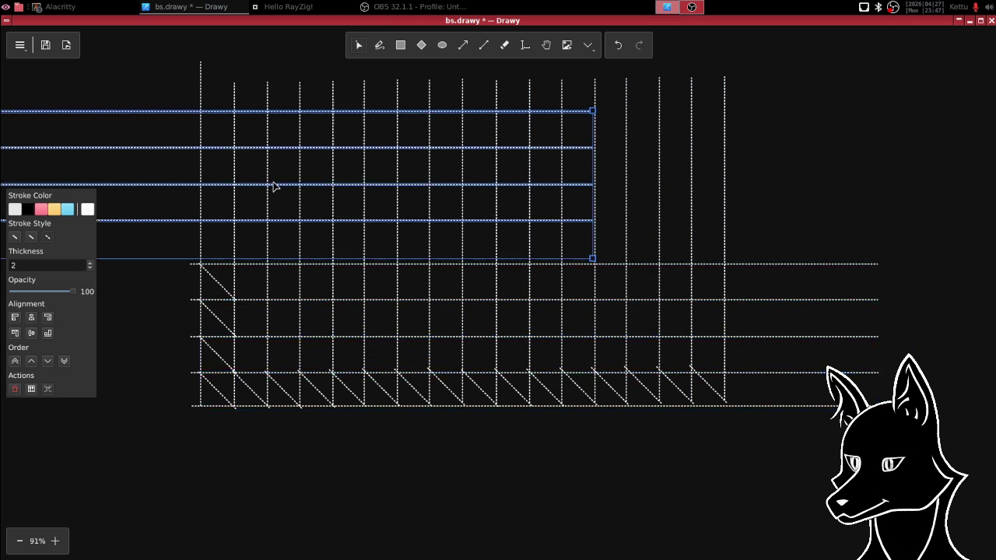
{"action": "left_click_drag", "start_coordinate": [278, 174], "coordinate": [561, 184]}
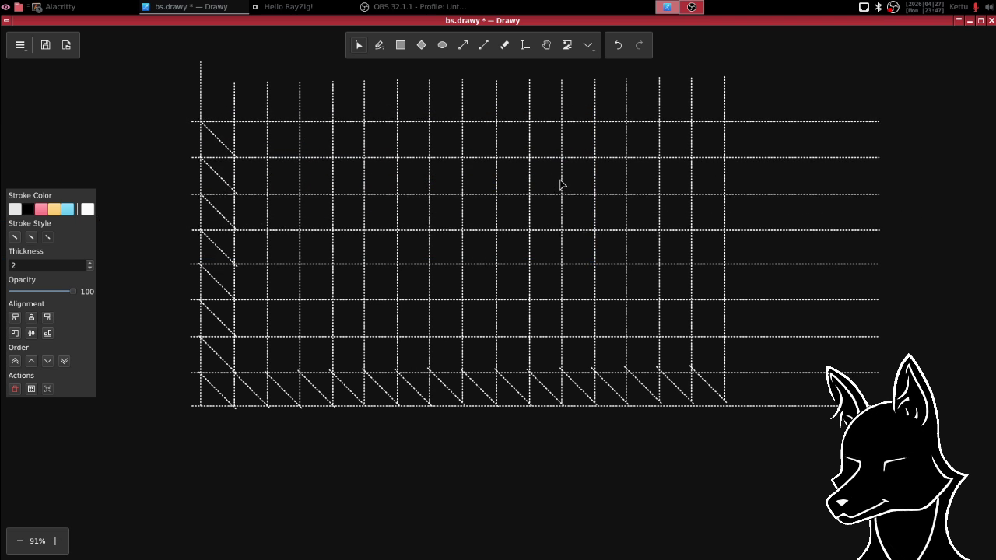
{"action": "left_click", "coordinate": [567, 194]}
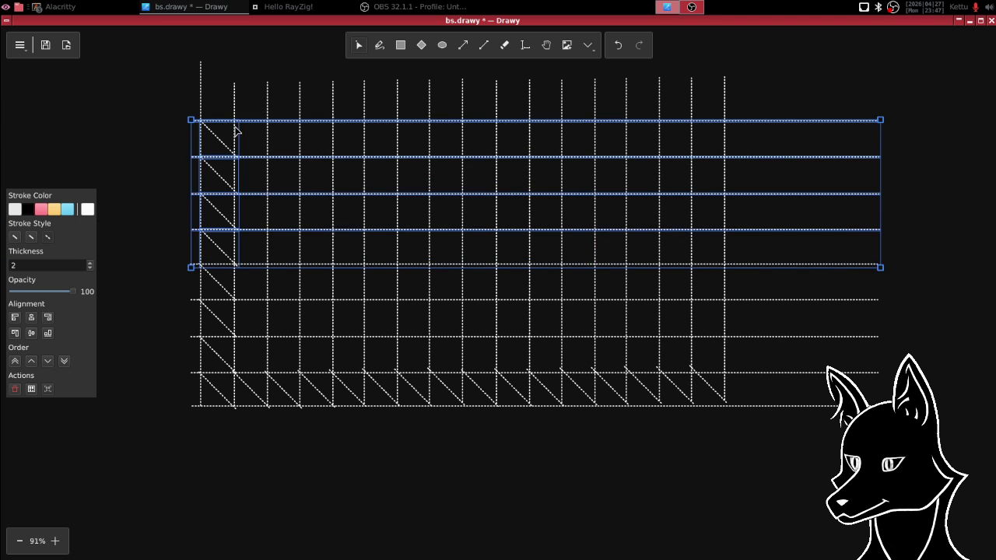
{"action": "left_click", "coordinate": [186, 167]}
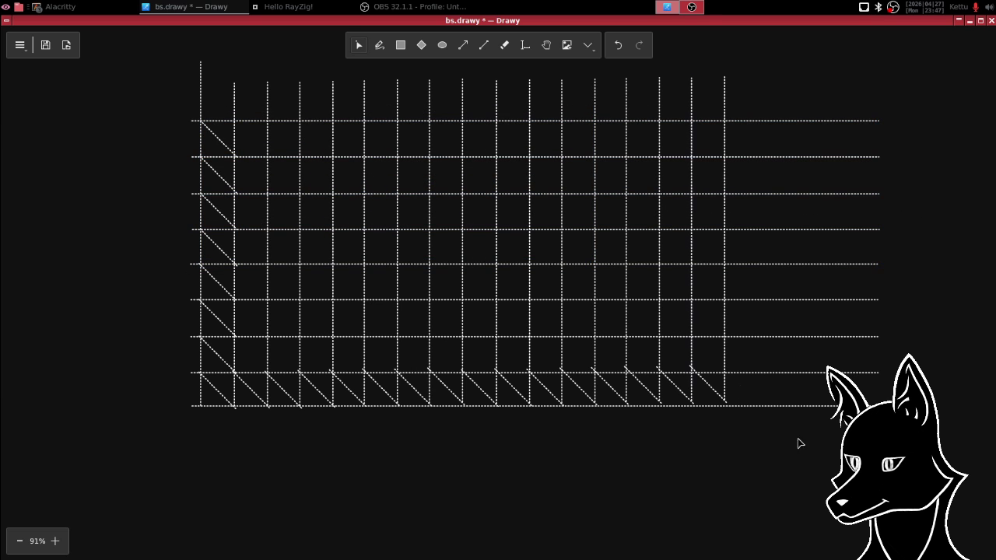
- Delete the bottom-row and left-column diagonals, undoing an accidental over-deletion
{"action": "left_click_drag", "start_coordinate": [817, 452], "coordinate": [154, 353]}
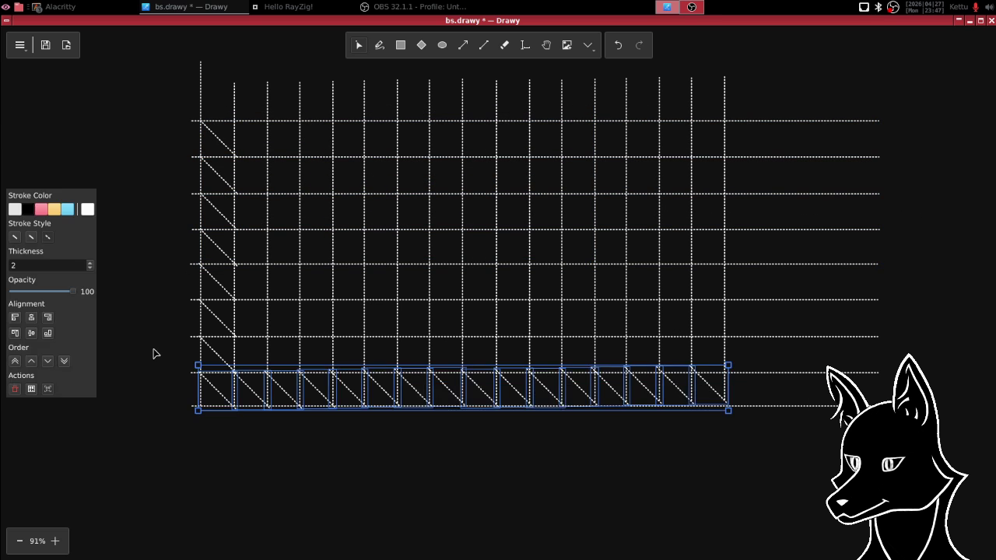
{"action": "key", "text": "Delete"}
{"action": "left_click_drag", "start_coordinate": [165, 66], "coordinate": [289, 558]}
{"action": "key", "text": "Delete"}
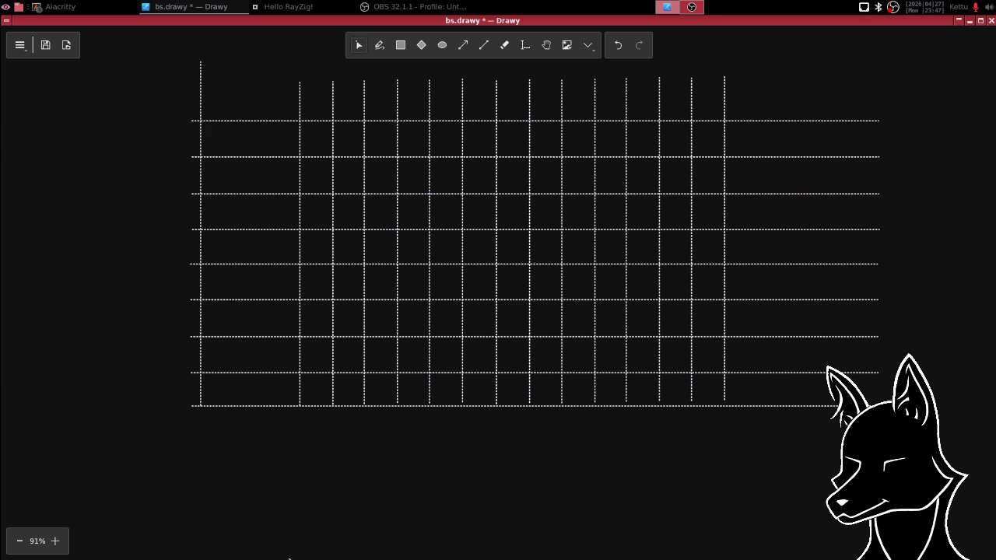
{"action": "key", "text": "ctrl+z"}
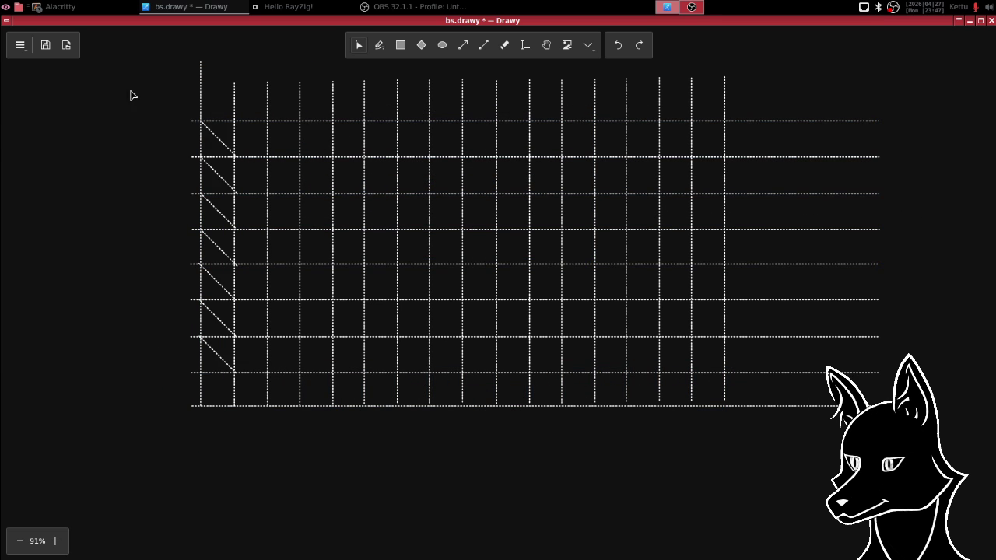
{"action": "mouse_move", "coordinate": [151, 63]}
{"action": "left_mouse_down"}
{"action": "mouse_move", "coordinate": [240, 489]}
{"action": "mouse_move", "coordinate": [152, 109]}
{"action": "left_mouse_up"}
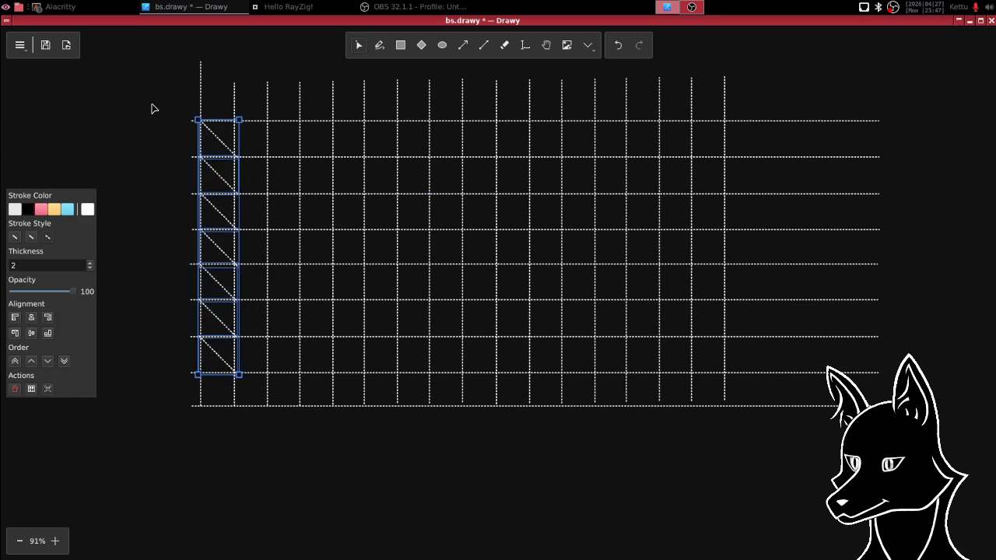
{"action": "key", "text": "Delete"}
{"action": "left_click_drag", "start_coordinate": [487, 239], "coordinate": [469, 263]}
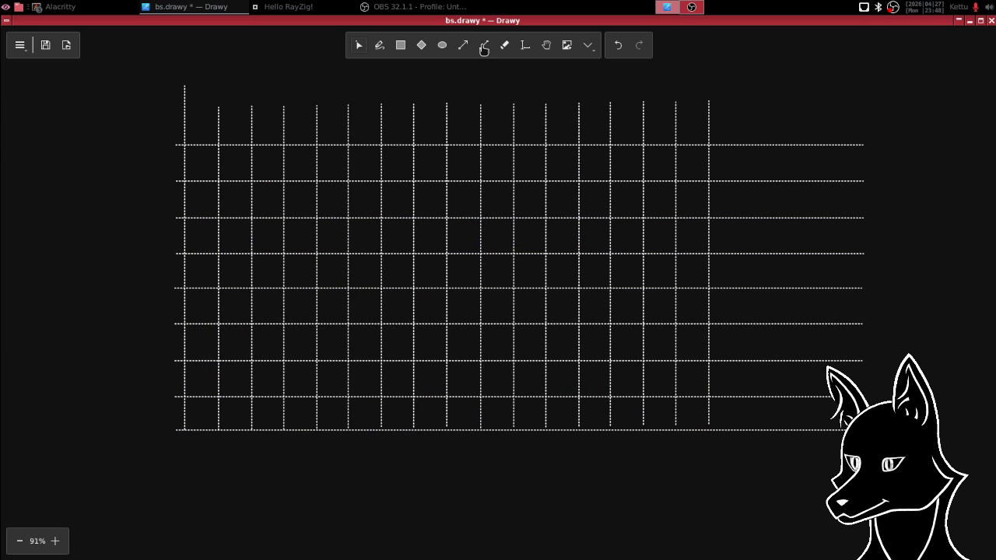
- Draw a straight diagonal from a lower-left intersection spanning two columns and three rows
{"action": "left_click", "coordinate": [483, 47]}
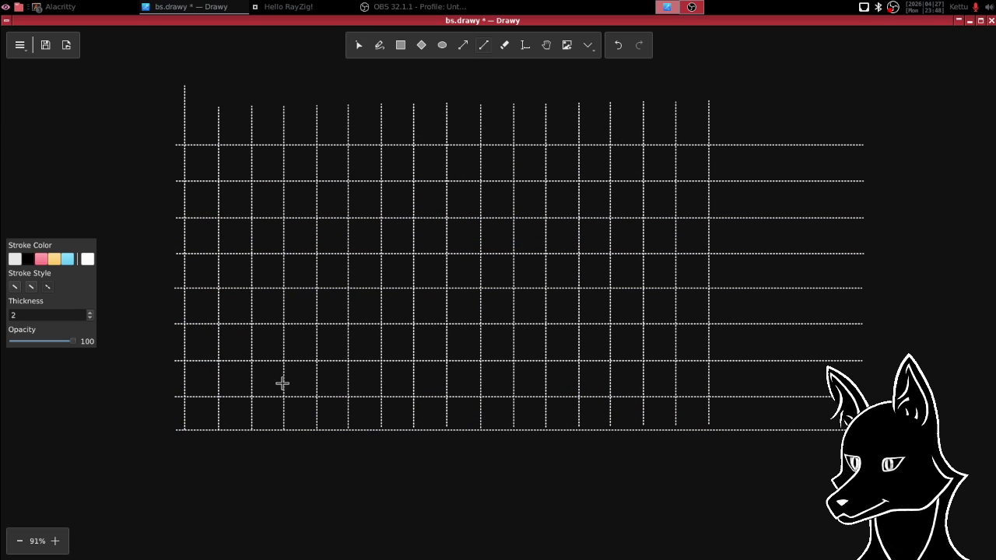
{"action": "left_click_drag", "start_coordinate": [284, 397], "coordinate": [317, 325]}
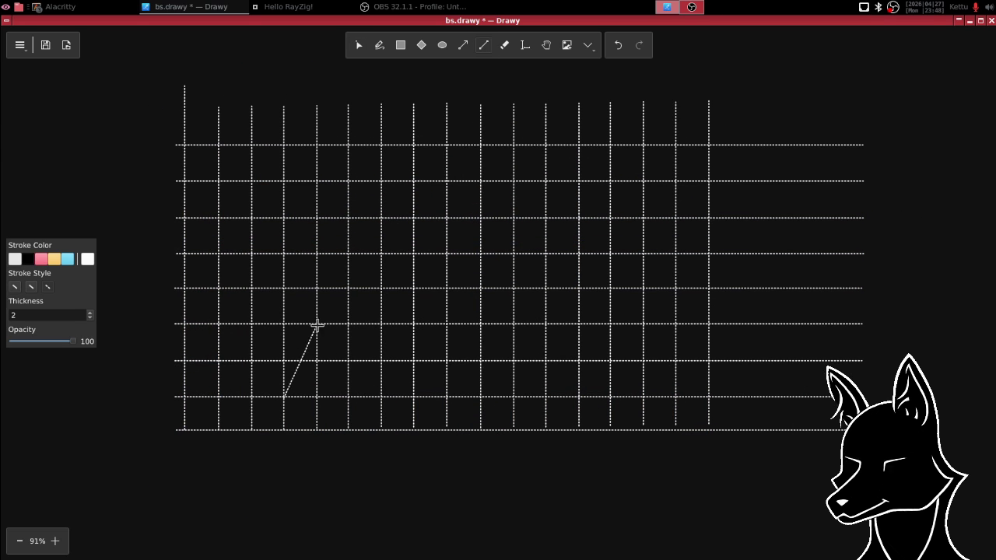
{"action": "key", "text": "ctrl+z"}
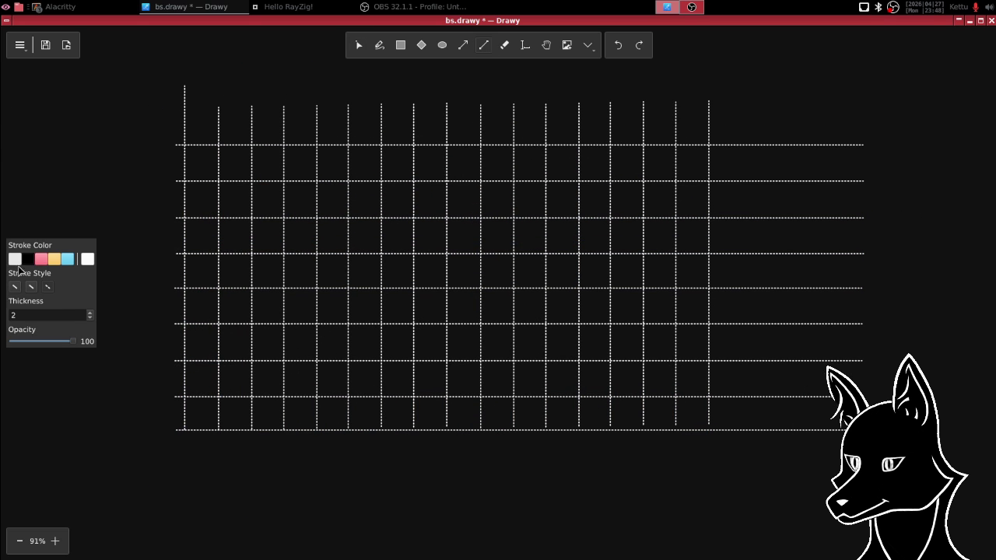
{"action": "mouse_move", "coordinate": [252, 397]}
{"action": "left_mouse_down"}
{"action": "mouse_move", "coordinate": [284, 325]}
{"action": "mouse_move", "coordinate": [319, 298]}
{"action": "mouse_move", "coordinate": [316, 287]}
{"action": "left_mouse_up"}
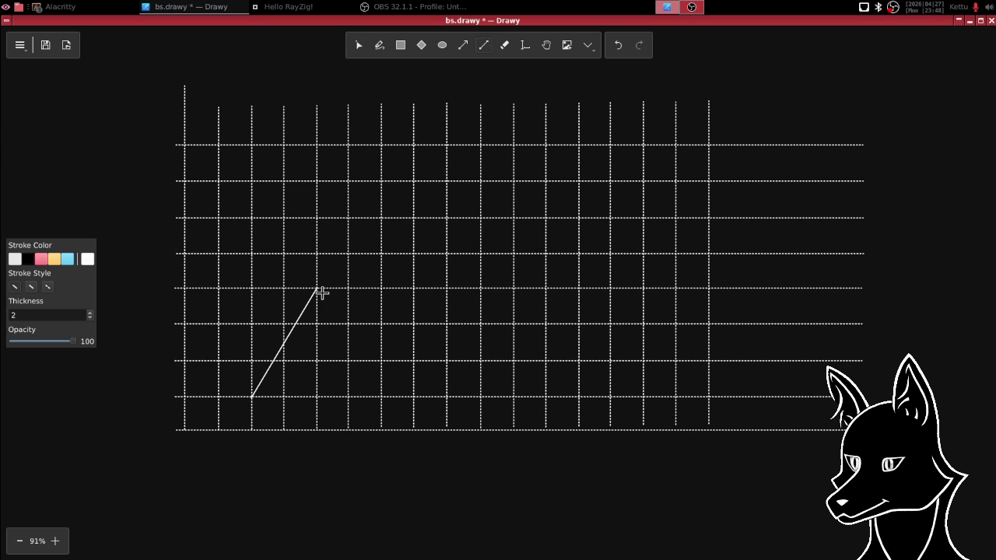
{"action": "left_click", "coordinate": [358, 47]}
{"action": "left_click", "coordinate": [292, 352]}
{"action": "left_click", "coordinate": [289, 340]}
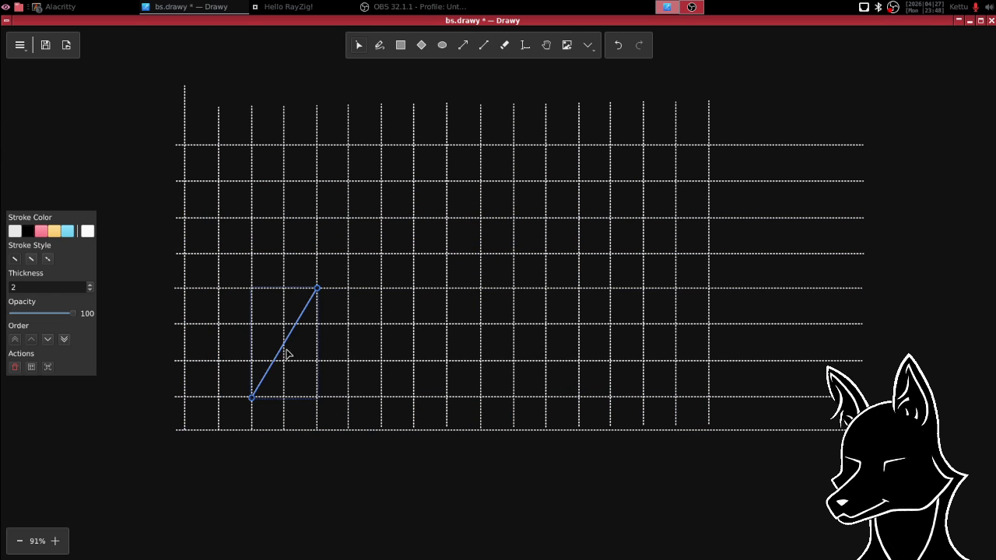
{"action": "scroll", "coordinate": [304, 318], "scroll_direction": "down", "scroll_amount": 3}
{"action": "scroll", "coordinate": [304, 318], "scroll_direction": "left", "scroll_amount": 1}
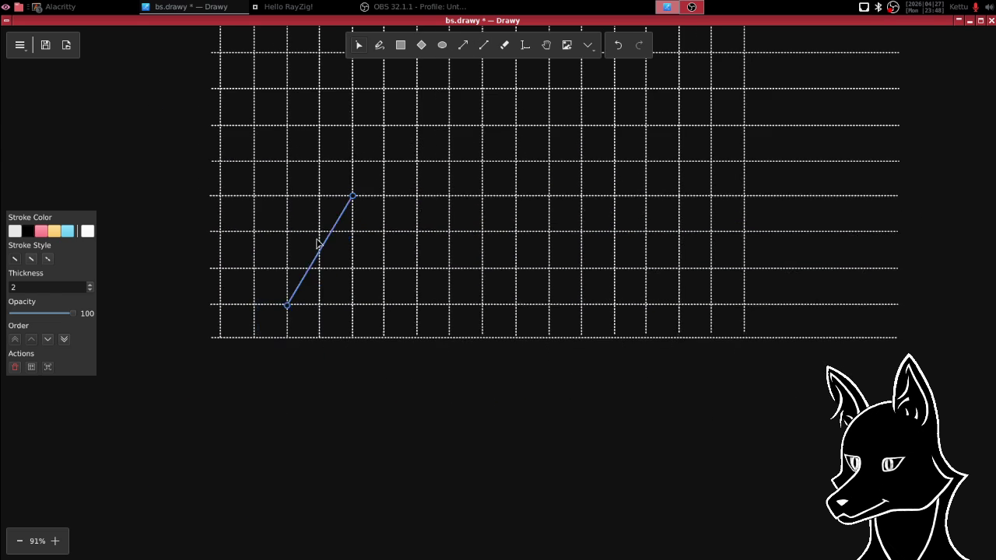
{"action": "left_click", "coordinate": [378, 46]}
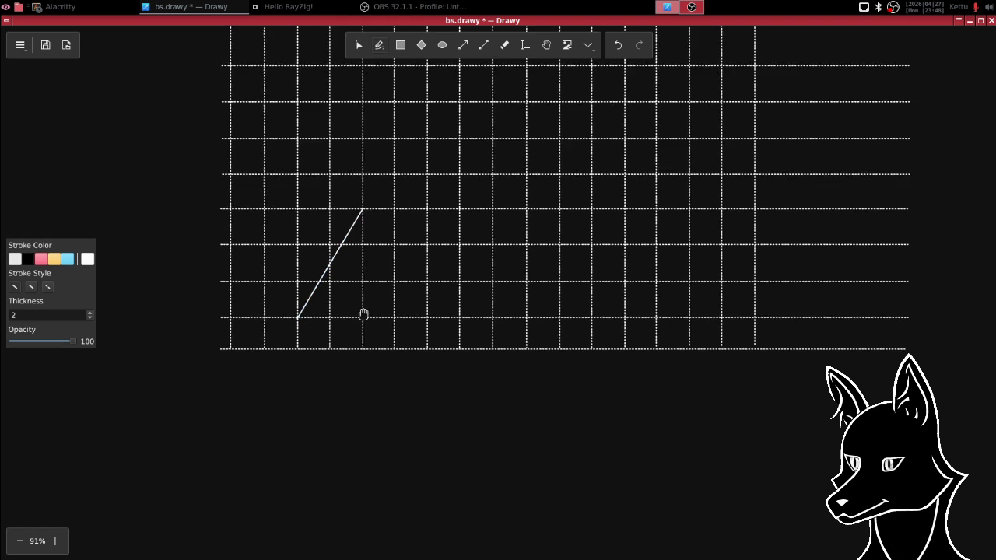
{"action": "scroll", "coordinate": [363, 316], "scroll_direction": "up", "scroll_amount": 1}
{"action": "scroll", "coordinate": [363, 315], "scroll_direction": "left", "scroll_amount": 2}
- Handwrite dx = 2 and dy = 3 left of the grid
{"action": "mouse_move", "coordinate": [137, 151]}
{"action": "left_mouse_down"}
{"action": "mouse_move", "coordinate": [142, 161]}
{"action": "mouse_move", "coordinate": [171, 160]}
{"action": "mouse_move", "coordinate": [170, 140]}
{"action": "mouse_move", "coordinate": [195, 145]}
{"action": "left_mouse_up"}
{"action": "left_click_drag", "start_coordinate": [185, 151], "coordinate": [218, 153]}
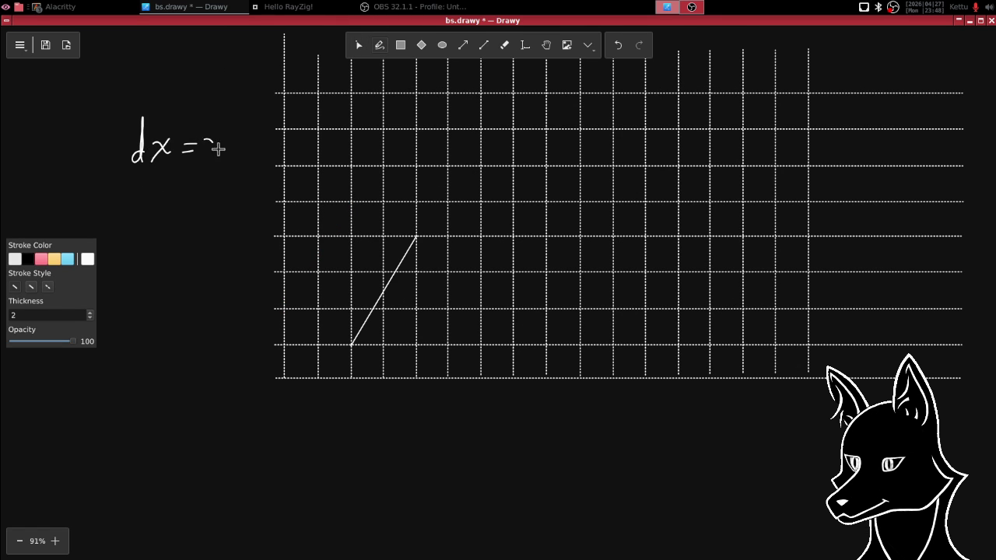
{"action": "mouse_move", "coordinate": [139, 194]}
{"action": "left_mouse_down"}
{"action": "mouse_move", "coordinate": [161, 218]}
{"action": "mouse_move", "coordinate": [195, 188]}
{"action": "left_mouse_up"}
{"action": "mouse_move", "coordinate": [179, 198]}
{"action": "left_mouse_down"}
{"action": "mouse_move", "coordinate": [196, 196]}
{"action": "mouse_move", "coordinate": [203, 208]}
{"action": "left_mouse_up"}
{"action": "scroll", "coordinate": [266, 161], "scroll_direction": "down", "scroll_amount": 3}
{"action": "scroll", "coordinate": [266, 162], "scroll_direction": "left", "scroll_amount": 3}
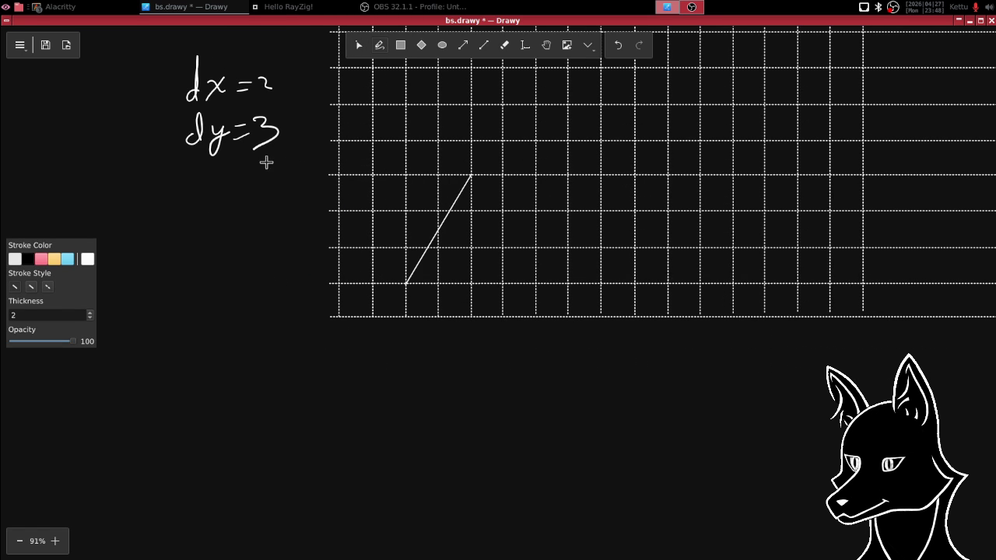
- Handwrite P = 0,0 below the dx and dy notes
{"action": "mouse_move", "coordinate": [135, 191]}
{"action": "left_mouse_down"}
{"action": "mouse_move", "coordinate": [137, 228]}
{"action": "mouse_move", "coordinate": [140, 207]}
{"action": "mouse_move", "coordinate": [182, 199]}
{"action": "left_mouse_up"}
{"action": "mouse_move", "coordinate": [160, 211]}
{"action": "left_mouse_down"}
{"action": "mouse_move", "coordinate": [208, 192]}
{"action": "mouse_move", "coordinate": [225, 216]}
{"action": "left_mouse_up"}
{"action": "left_click_drag", "start_coordinate": [259, 187], "coordinate": [261, 188]}
{"action": "scroll", "coordinate": [587, 213], "scroll_direction": "right", "scroll_amount": 2}
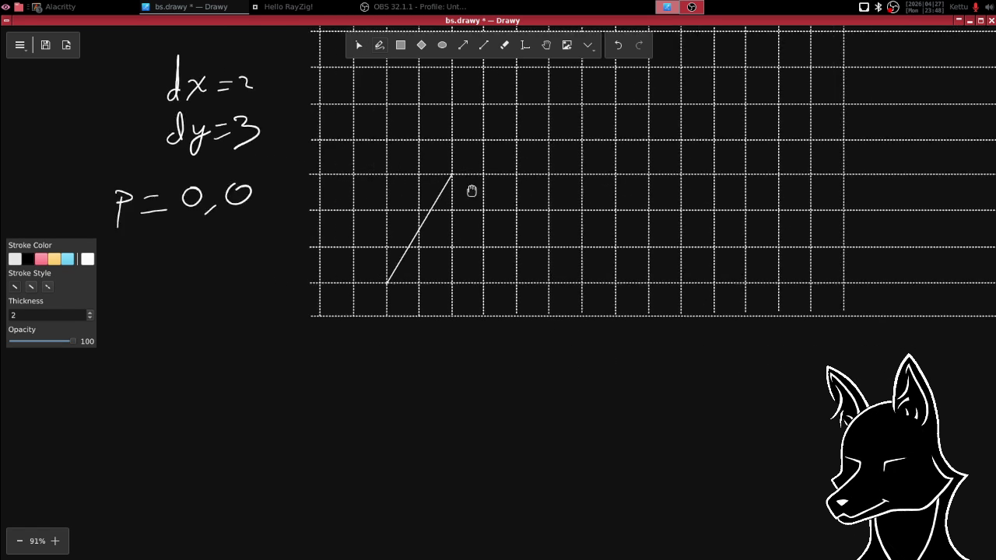
{"action": "scroll", "coordinate": [505, 212], "scroll_direction": "right", "scroll_amount": 3}
{"action": "scroll", "coordinate": [513, 200], "scroll_direction": "left", "scroll_amount": 2}
{"action": "scroll", "coordinate": [692, 195], "scroll_direction": "left", "scroll_amount": 3}
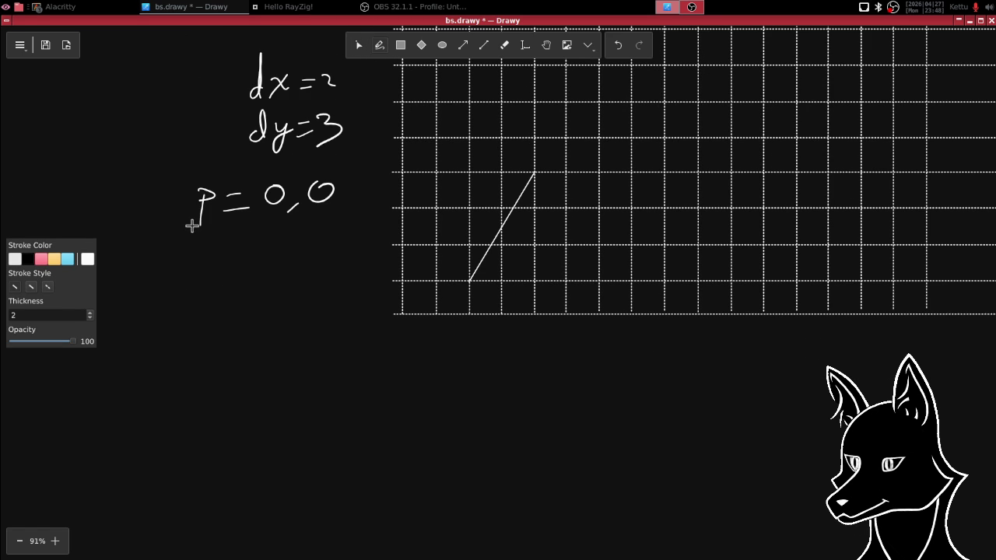
- Erase the dx and dy notes and rewrite them as d = 2,3
{"action": "left_click", "coordinate": [504, 44]}
{"action": "mouse_move", "coordinate": [256, 132]}
{"action": "left_mouse_down"}
{"action": "mouse_move", "coordinate": [253, 58]}
{"action": "mouse_move", "coordinate": [302, 100]}
{"action": "mouse_move", "coordinate": [331, 60]}
{"action": "mouse_move", "coordinate": [342, 62]}
{"action": "left_mouse_up"}
{"action": "left_click", "coordinate": [379, 46]}
{"action": "mouse_move", "coordinate": [207, 142]}
{"action": "left_mouse_down"}
{"action": "mouse_move", "coordinate": [218, 134]}
{"action": "mouse_move", "coordinate": [218, 148]}
{"action": "mouse_move", "coordinate": [242, 120]}
{"action": "left_mouse_up"}
{"action": "left_click_drag", "start_coordinate": [225, 137], "coordinate": [242, 133]}
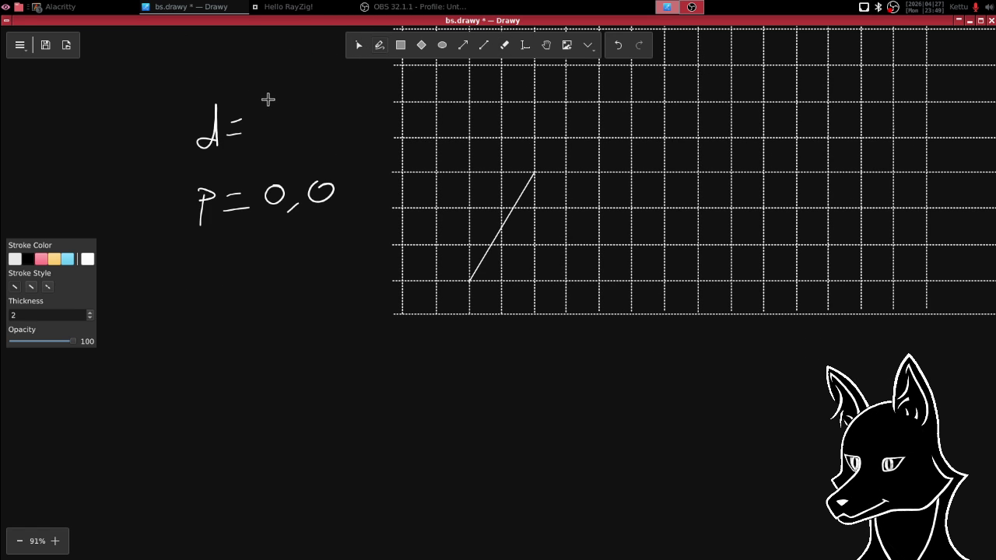
{"action": "left_click_drag", "start_coordinate": [259, 112], "coordinate": [283, 143]}
{"action": "left_click_drag", "start_coordinate": [301, 106], "coordinate": [304, 132]}
- Start a handwritten id beneath P = 0,0
{"action": "left_click_drag", "start_coordinate": [207, 265], "coordinate": [207, 282]}
{"action": "left_click_drag", "start_coordinate": [206, 239], "coordinate": [209, 283]}
{"action": "mouse_move", "coordinate": [233, 244]}
{"action": "left_mouse_down"}
{"action": "mouse_move", "coordinate": [235, 277]}
{"action": "mouse_move", "coordinate": [259, 249]}
{"action": "mouse_move", "coordinate": [227, 262]}
{"action": "left_mouse_up"}
{"action": "left_click", "coordinate": [505, 44]}
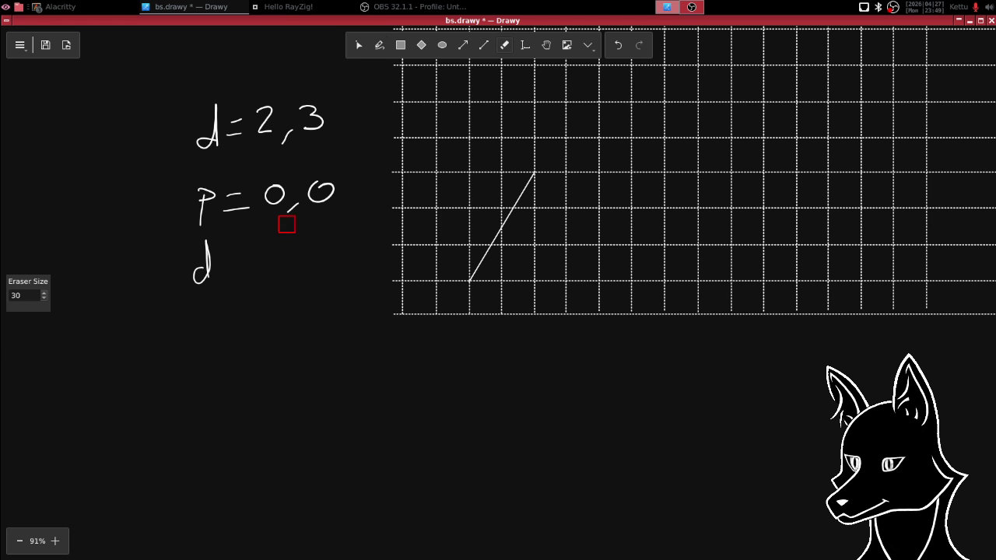
{"action": "left_click", "coordinate": [379, 44]}
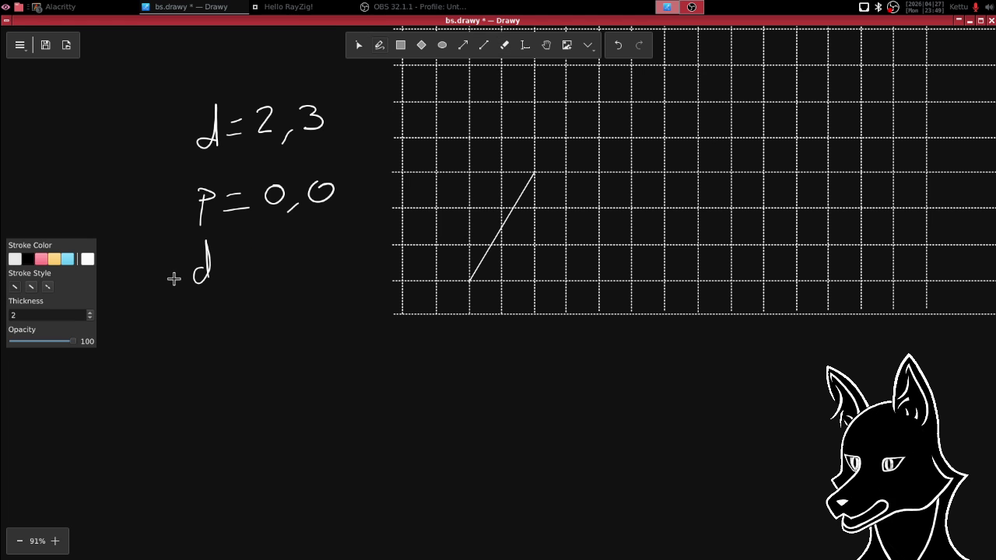
{"action": "left_click_drag", "start_coordinate": [181, 268], "coordinate": [181, 284]}
{"action": "left_click", "coordinate": [181, 255]}
- Draw an equals sign after the handwritten id under P = 0,0
{"action": "mouse_move", "coordinate": [228, 262]}
{"action": "left_mouse_down"}
{"action": "mouse_move", "coordinate": [245, 259]}
{"action": "mouse_move", "coordinate": [248, 270]}
{"action": "left_mouse_up"}
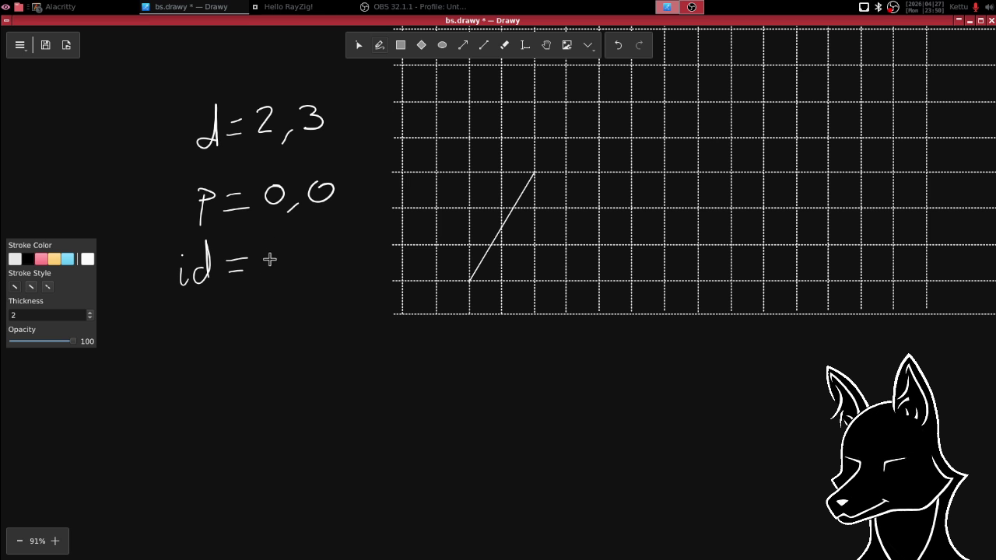
- Handwrite 2,3 after id =, then select the diagonal line
{"action": "mouse_move", "coordinate": [267, 254]}
{"action": "left_mouse_down"}
{"action": "mouse_move", "coordinate": [284, 276]}
{"action": "mouse_move", "coordinate": [303, 268]}
{"action": "left_mouse_up"}
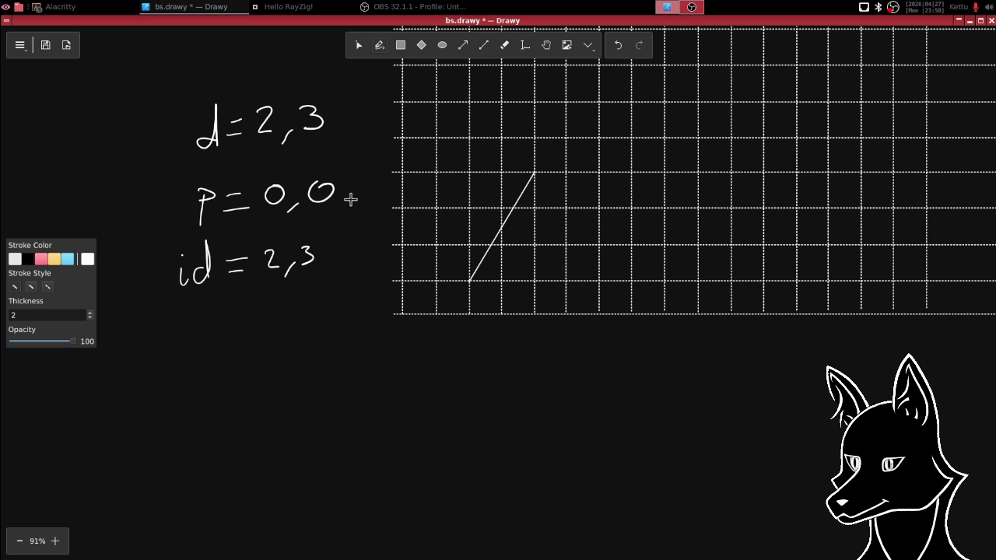
{"action": "left_click", "coordinate": [362, 48]}
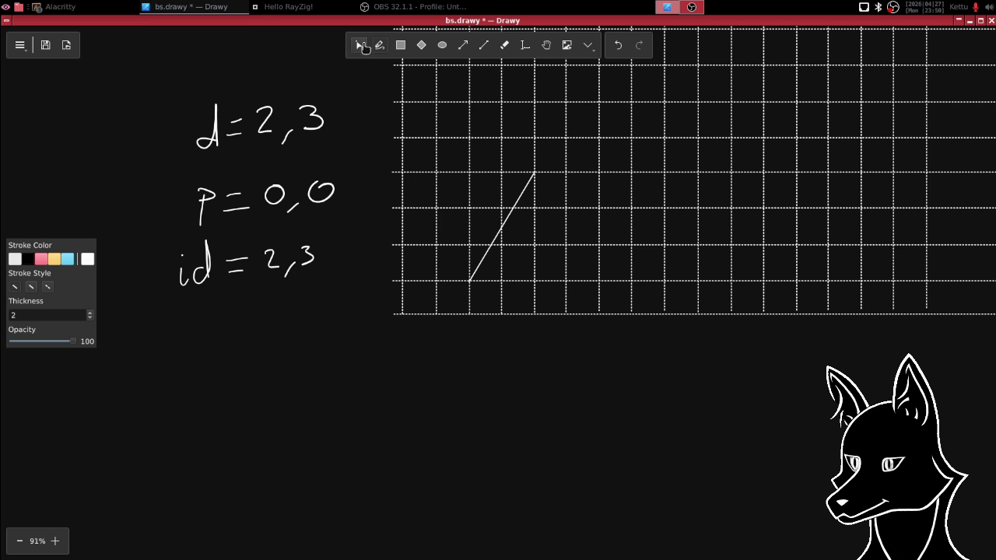
{"action": "left_click", "coordinate": [503, 225]}
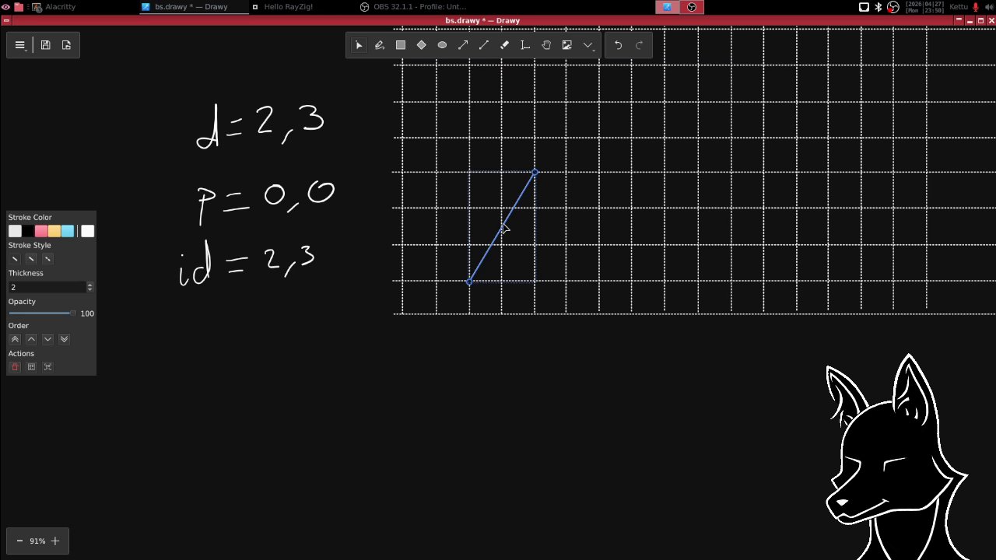
- Drag the diagonal line around and drop it one cell right and one cell up
{"action": "key", "text": "Escape"}
{"action": "left_click_drag", "start_coordinate": [506, 227], "coordinate": [536, 192]}
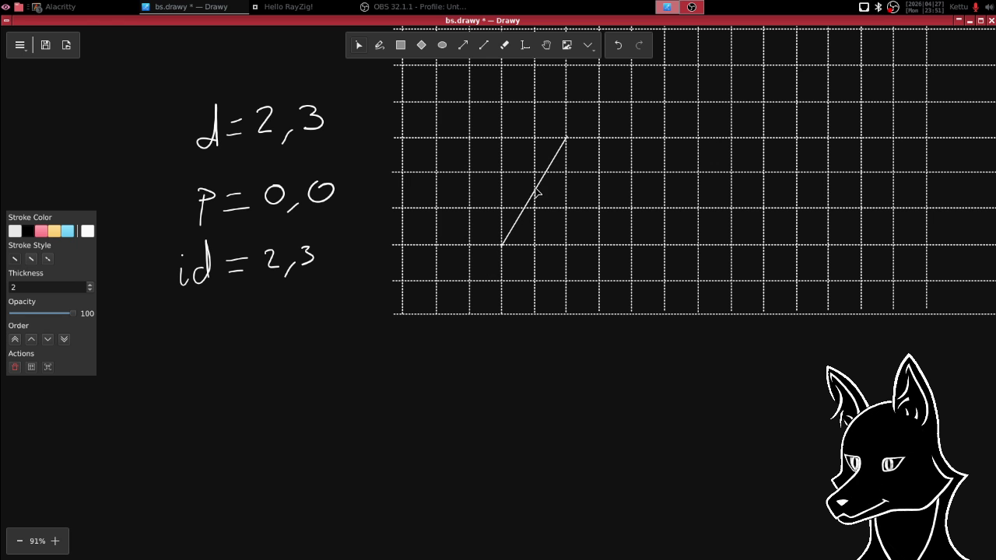
{"action": "left_click_drag", "start_coordinate": [535, 191], "coordinate": [496, 262]}
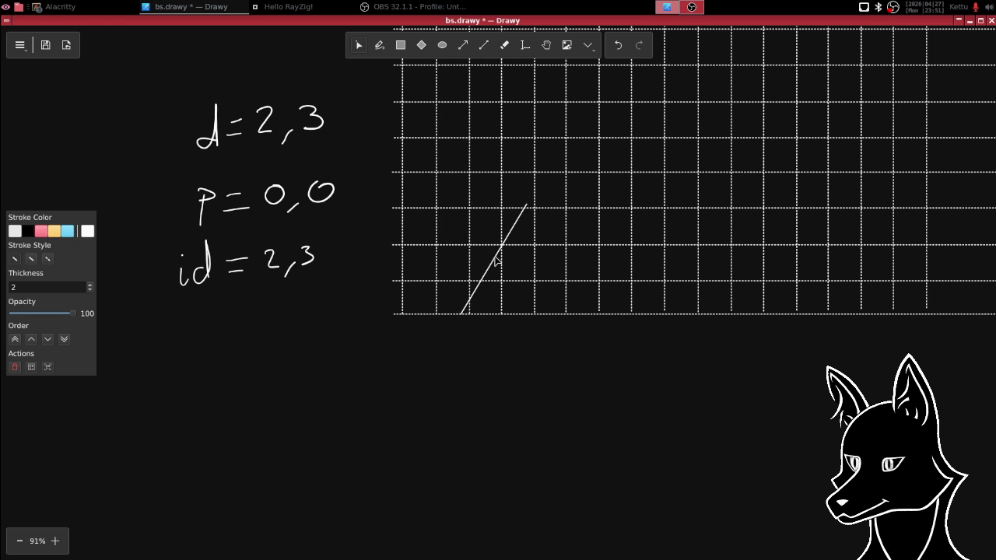
{"action": "mouse_move", "coordinate": [496, 262]}
{"action": "left_mouse_down"}
{"action": "mouse_move", "coordinate": [537, 185]}
{"action": "mouse_move", "coordinate": [514, 226]}
{"action": "left_mouse_up"}
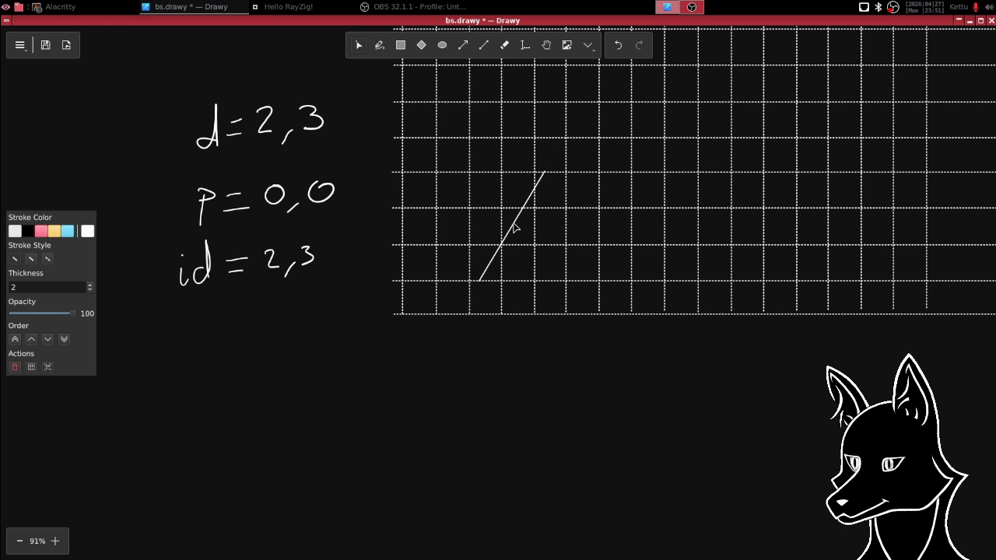
{"action": "left_click_drag", "start_coordinate": [514, 227], "coordinate": [536, 191]}
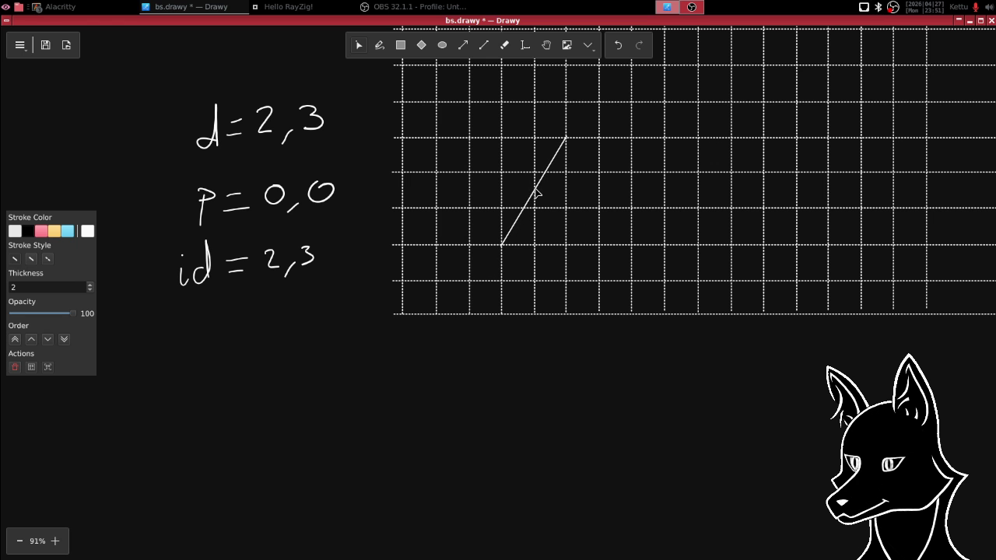
{"action": "left_click", "coordinate": [535, 193]}
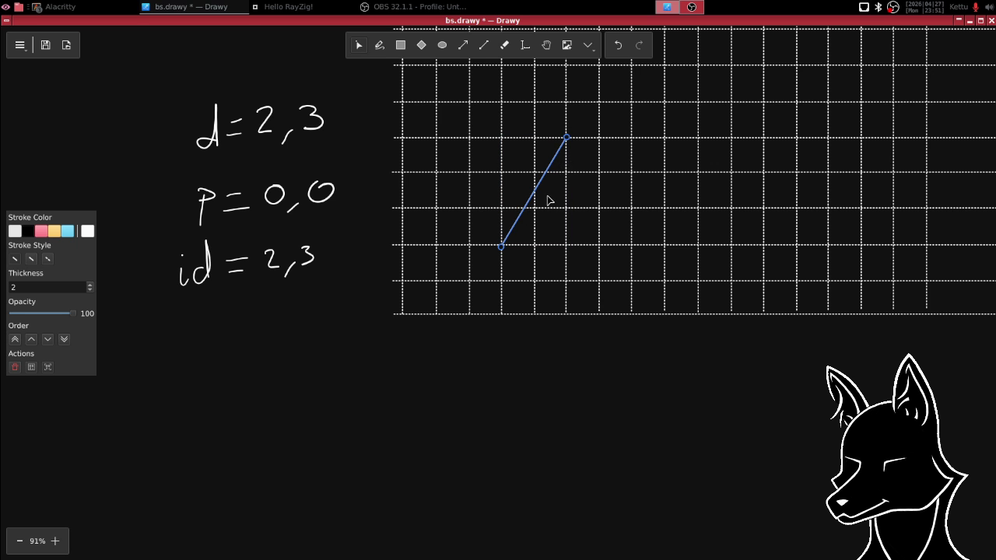
- Mark pencil dots by the diagonal's upper end and middle, then bring up the terminal windows
{"action": "left_click_drag", "start_coordinate": [555, 200], "coordinate": [534, 207]}
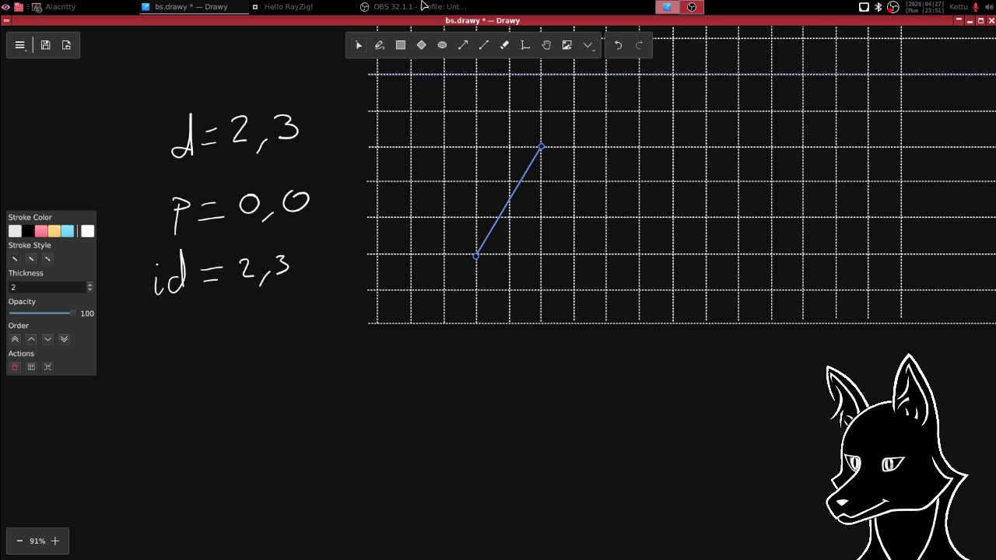
{"action": "left_click", "coordinate": [379, 47]}
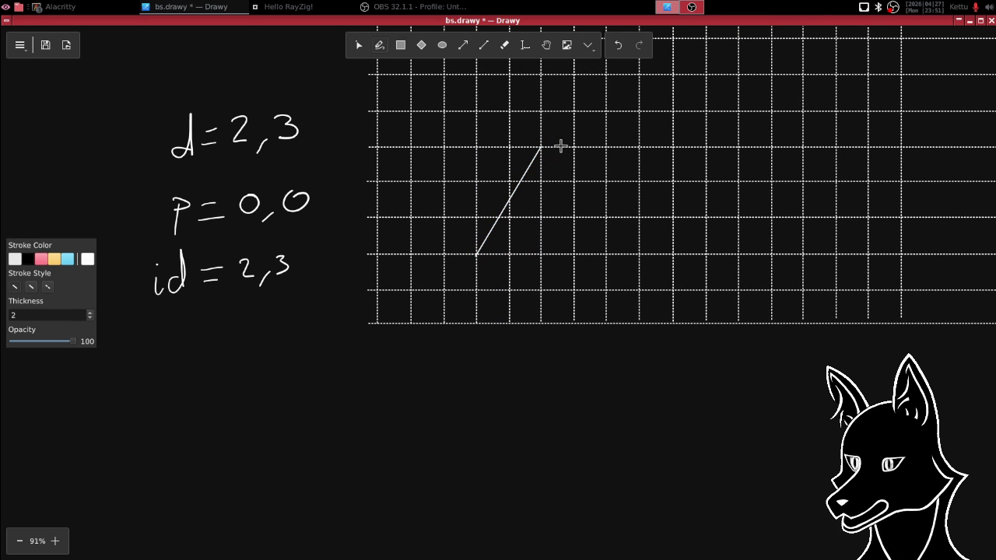
{"action": "left_click", "coordinate": [522, 162]}
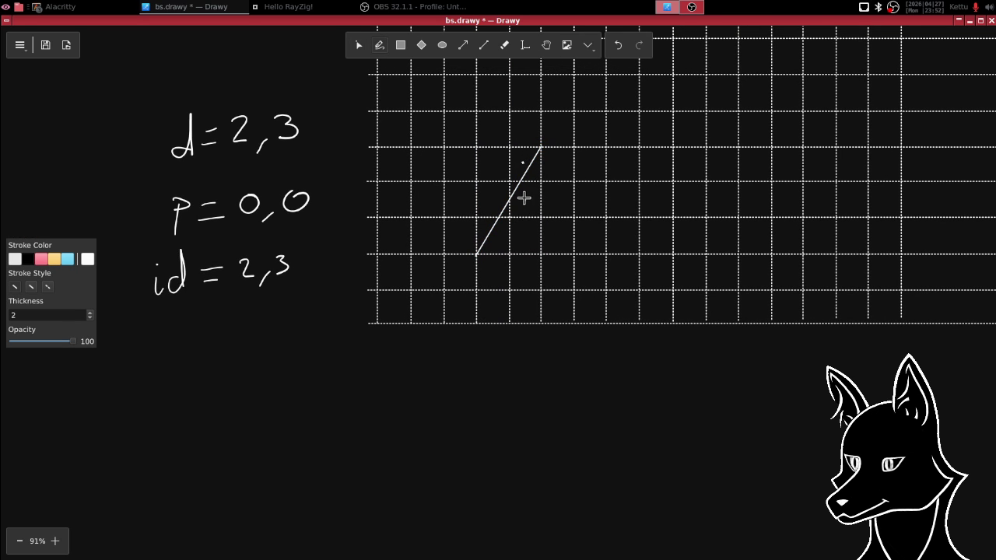
{"action": "left_click", "coordinate": [522, 199]}
{"action": "left_click", "coordinate": [60, 6]}
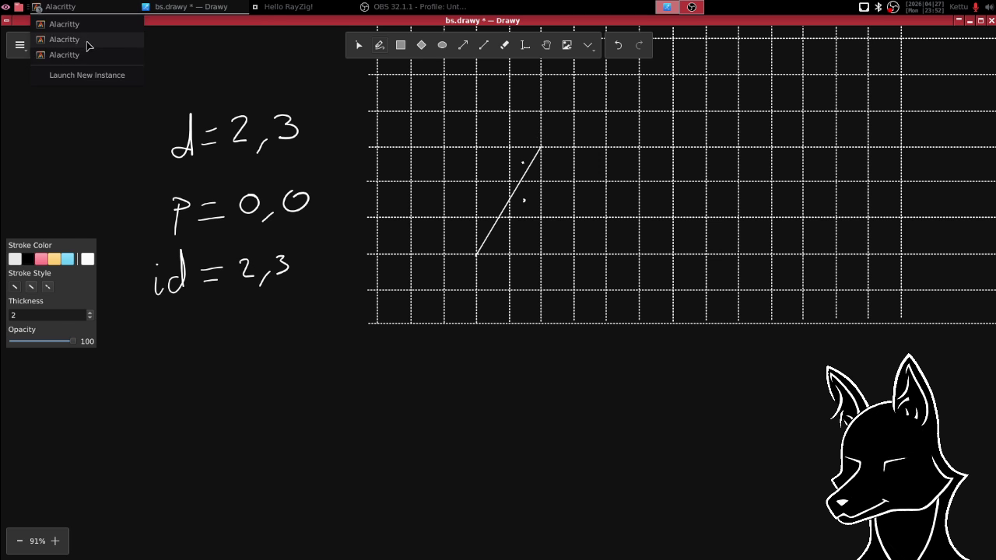
- Make line 101 read d.yx * fract(abs(s - p1)), save with :w, and view the Hello RayZig! window
{"action": "left_click", "coordinate": [88, 47]}
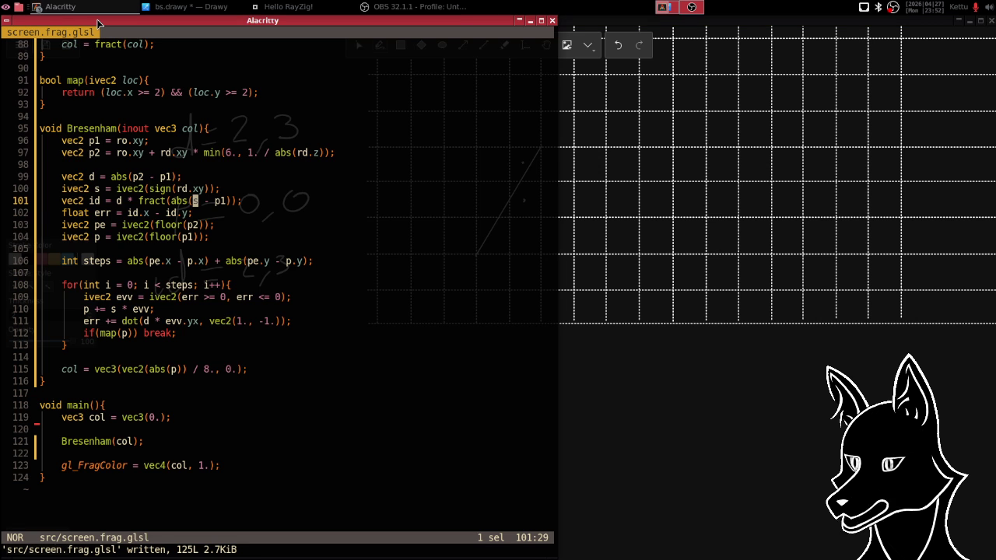
{"action": "key", "text": "l"}
{"action": "key", "text": "l"}
{"action": "key", "text": "l"}
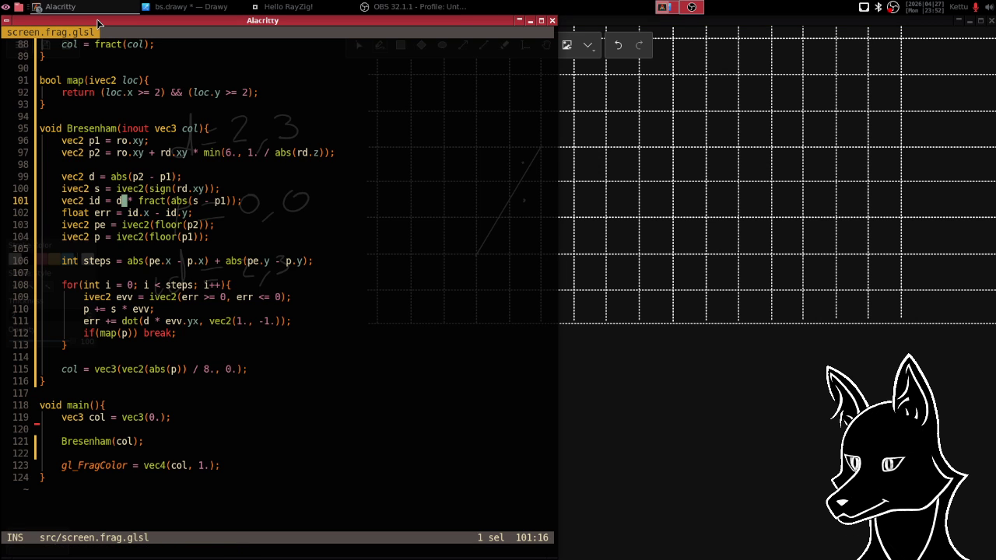
{"action": "type", "text": ".y"}
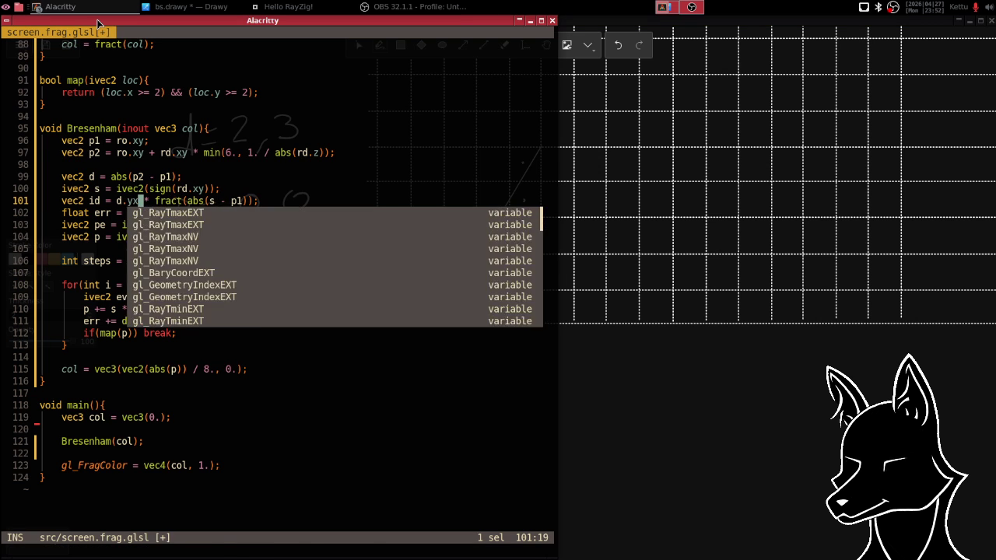
{"action": "type", "text": "x"}
{"action": "key", "text": "Escape"}
{"action": "type", "text": ":w"}
{"action": "key", "text": "Return"}
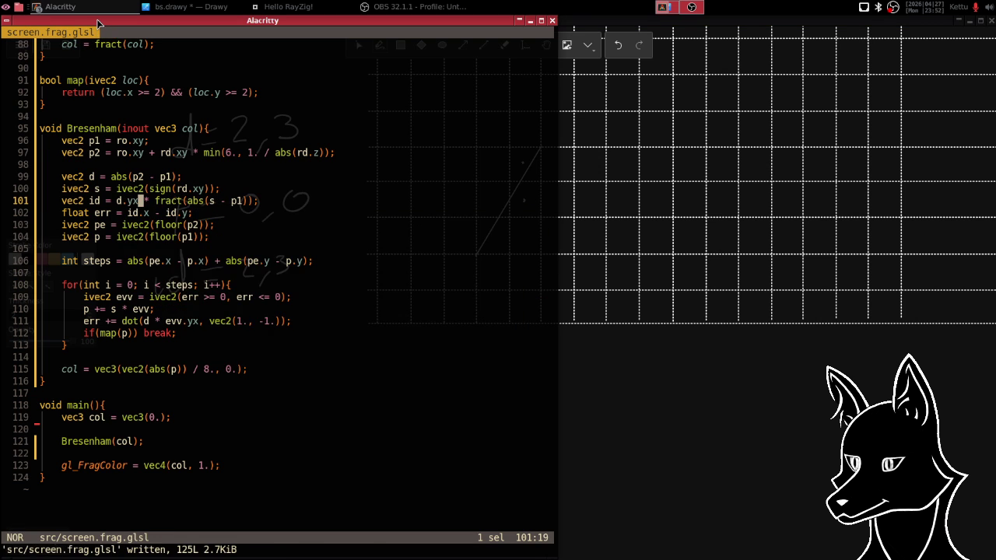
{"action": "key", "text": "alt+Tab"}
{"action": "key", "text": "alt+Tab"}
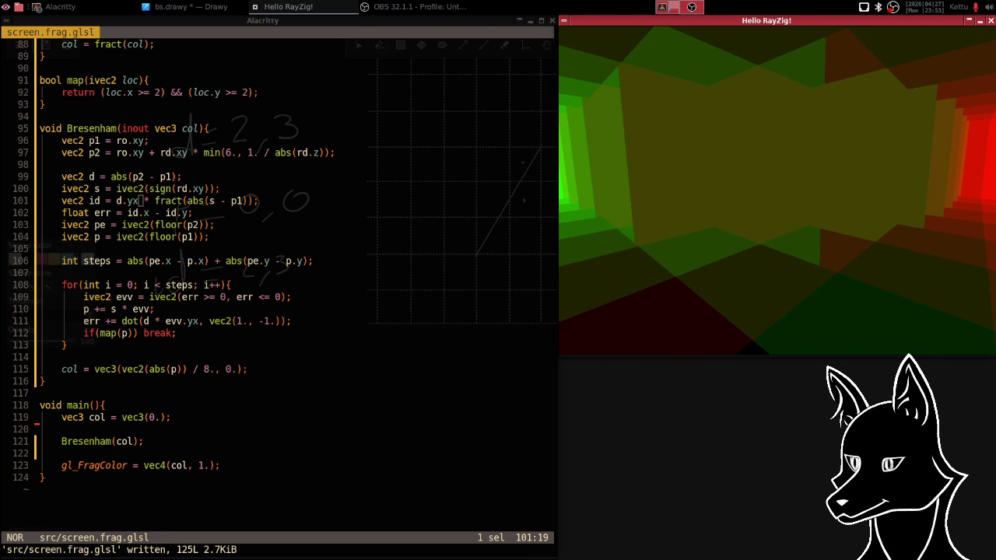
- Move the .yx swizzle from d onto the fract term on line 101
{"action": "key", "text": "alt+Tab"}
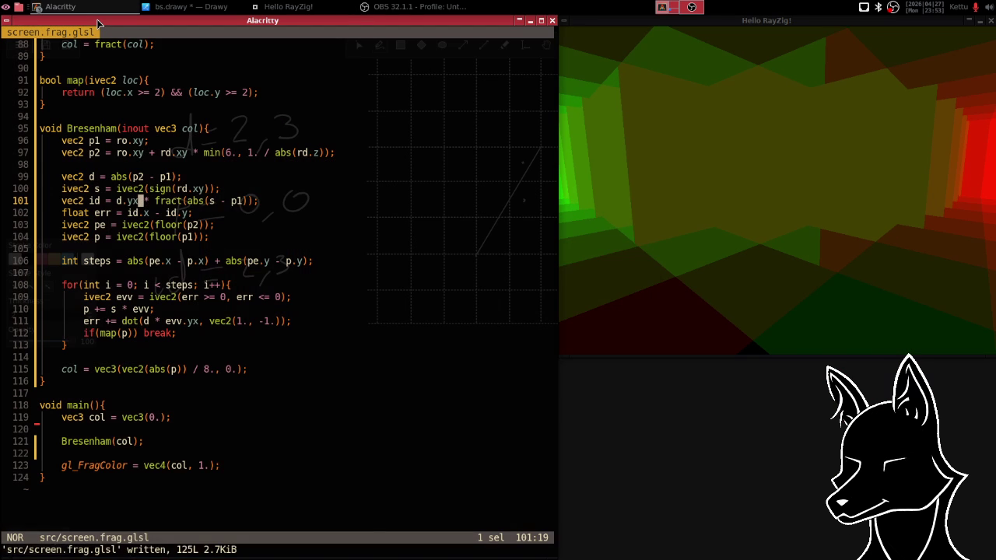
{"action": "type", "text": ":w"}
{"action": "key", "text": "Return"}
{"action": "key", "text": "g"}
{"action": "type", "text": "l"}
{"action": "type", "text": "yx"}
{"action": "key", "text": "Escape"}
- Save the shader, view the Hello RayZig! render, then close the preview window
{"action": "type", "text": ":w"}
{"action": "key", "text": "Return"}
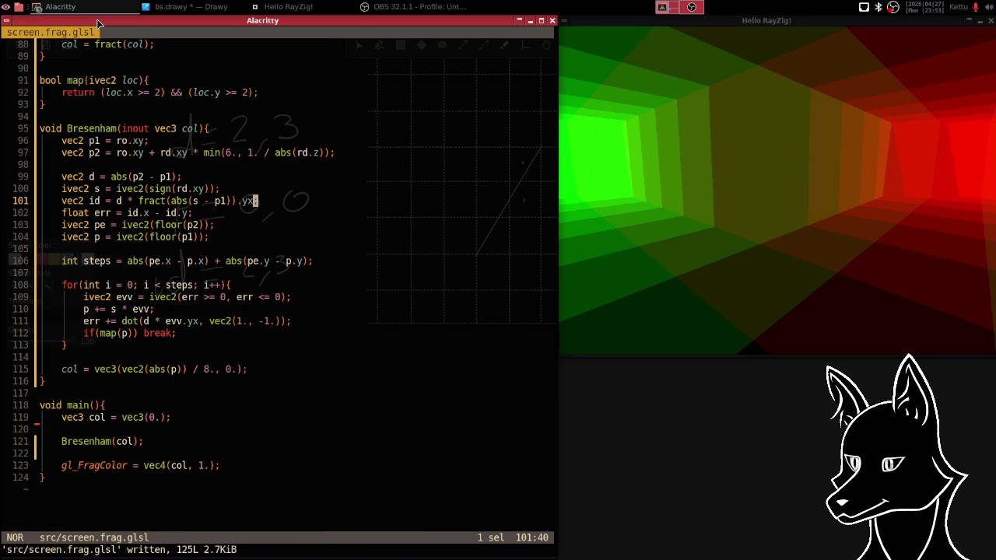
{"action": "key", "text": "alt+Tab"}
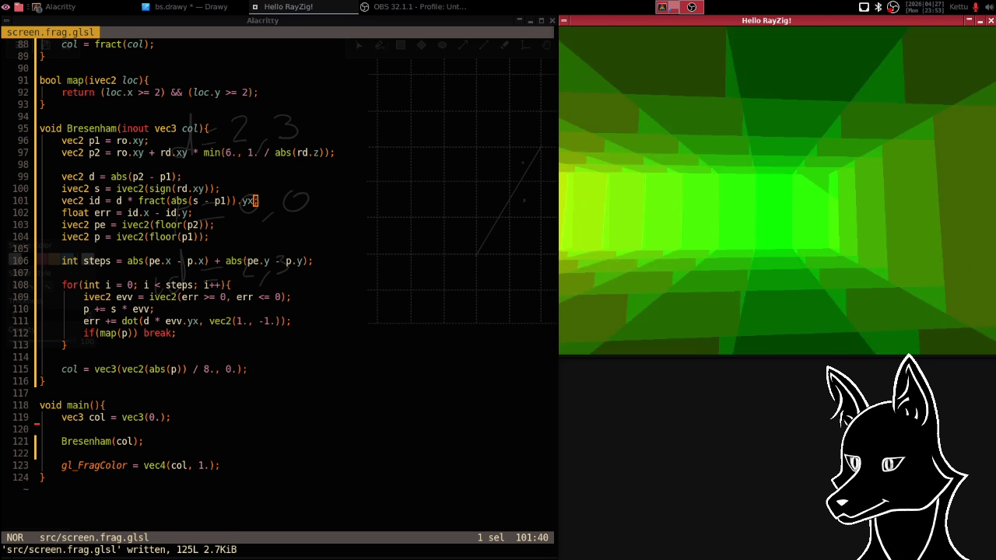
{"action": "key", "text": "Escape"}
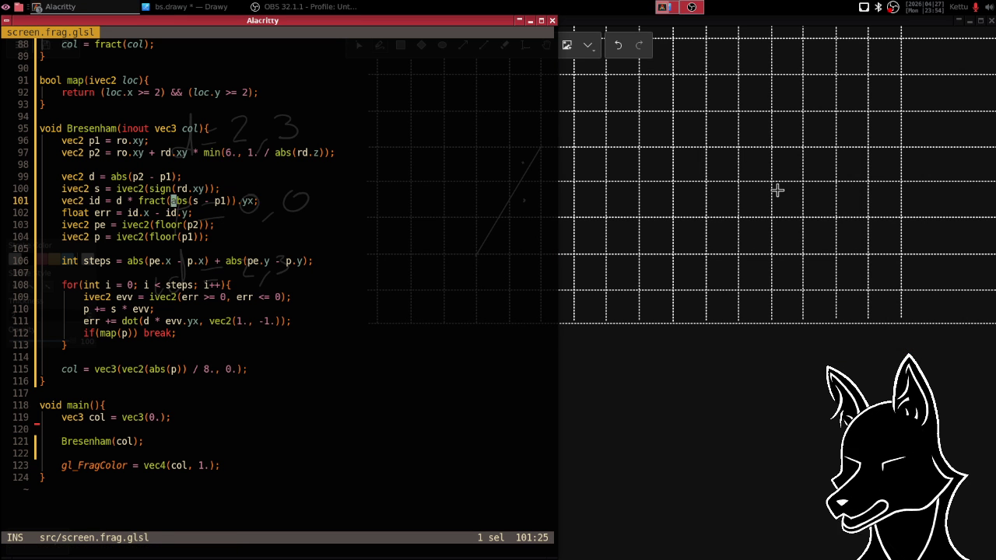
- Change line 101 to d * abs(s - fract(p1)).yx and save
{"action": "key", "text": "BackSpace"}
{"action": "key", "text": "BackSpace"}
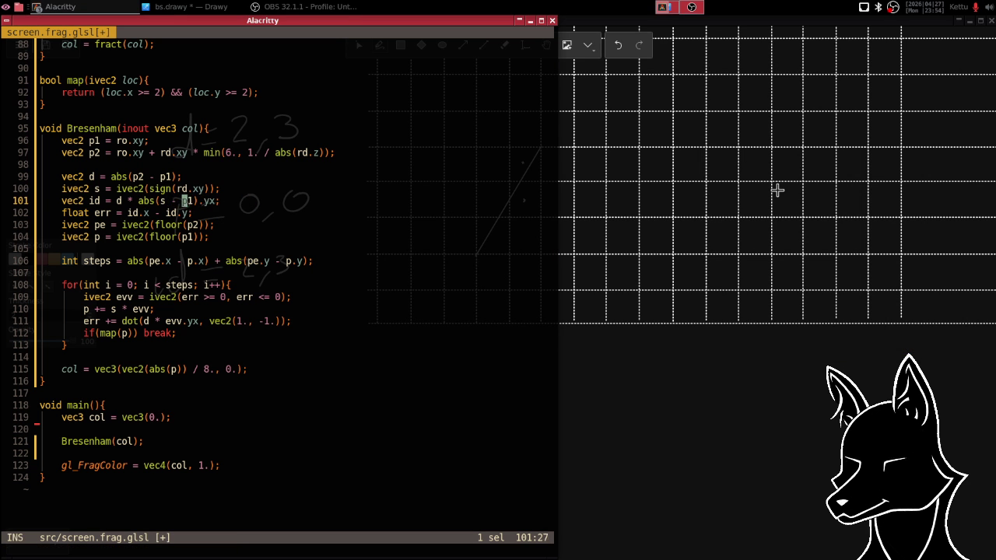
{"action": "type", "text": "fract("}
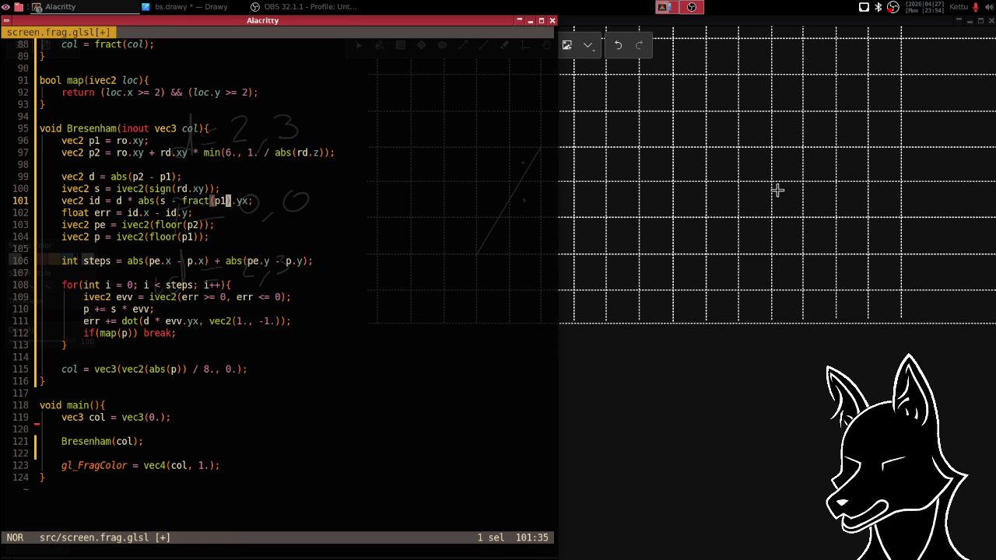
{"action": "type", "text": "a"}
{"action": "type", "text": ":w"}
{"action": "key", "text": "Return"}
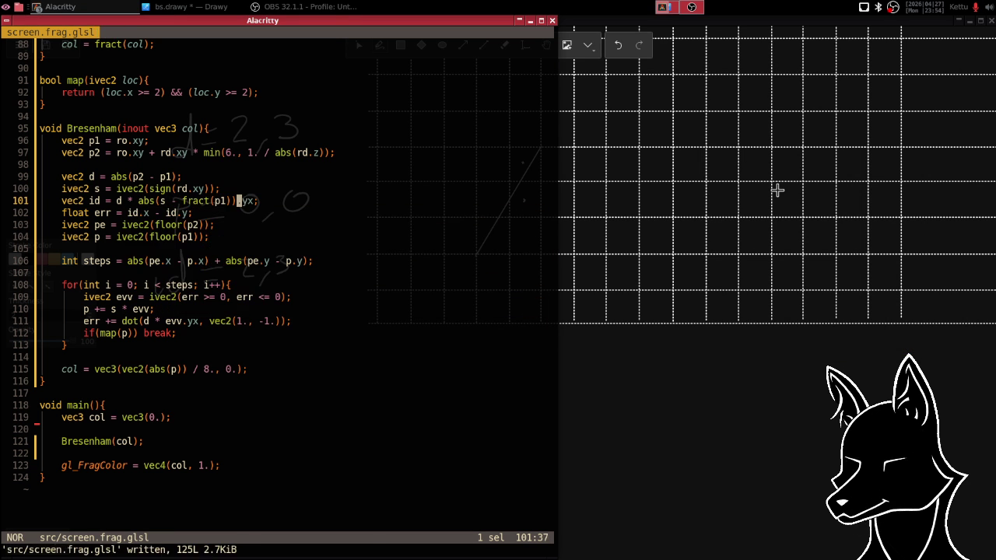
- Rerun the raylib program and place the Hello RayZig! window beside the editor
{"action": "key", "text": "alt+Tab"}
{"action": "key", "text": "alt+Tab"}
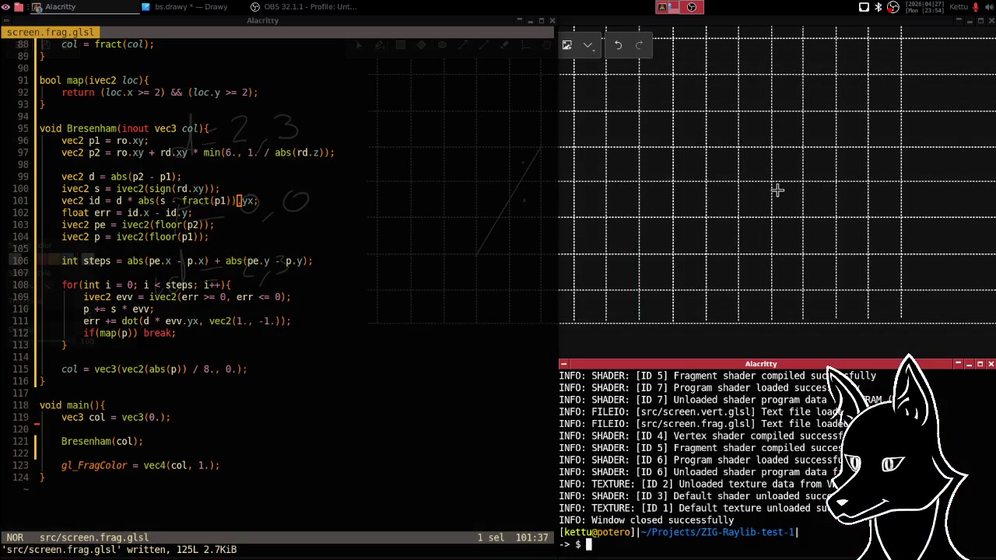
{"action": "type", "text": "r"}
{"action": "key", "text": "Return"}
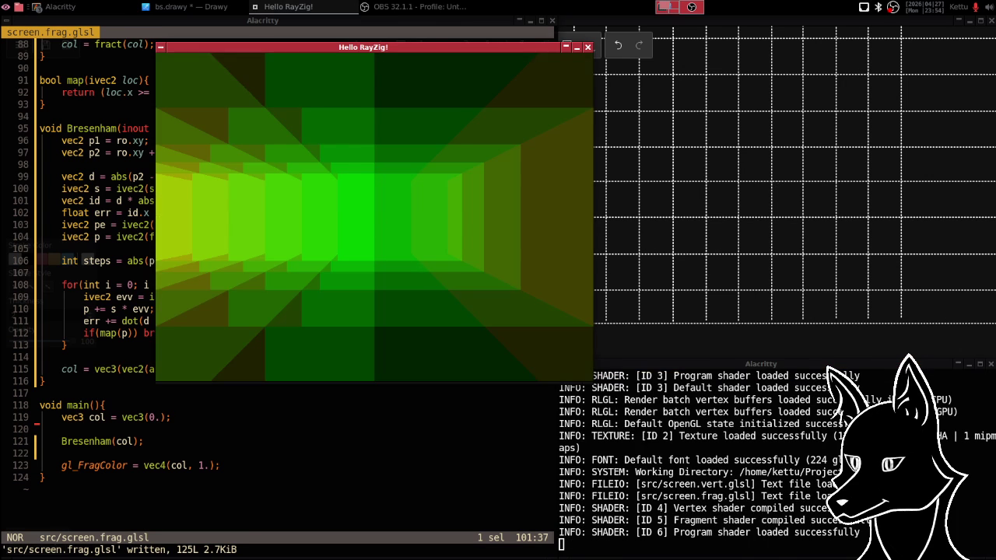
{"action": "left_click_drag", "start_coordinate": [316, 47], "coordinate": [718, 31]}
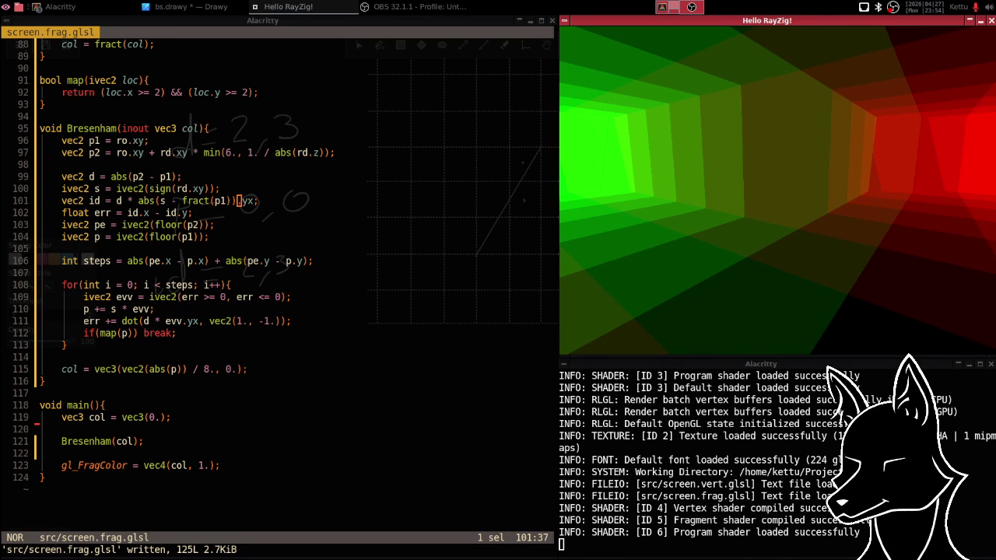
{"action": "key", "text": "super+Down"}
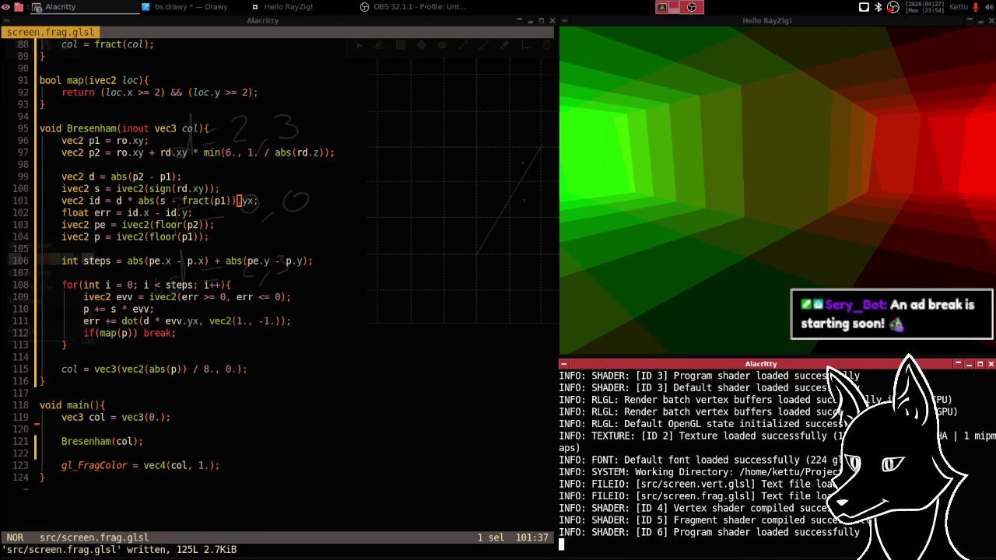
{"action": "key", "text": "alt+Tab"}
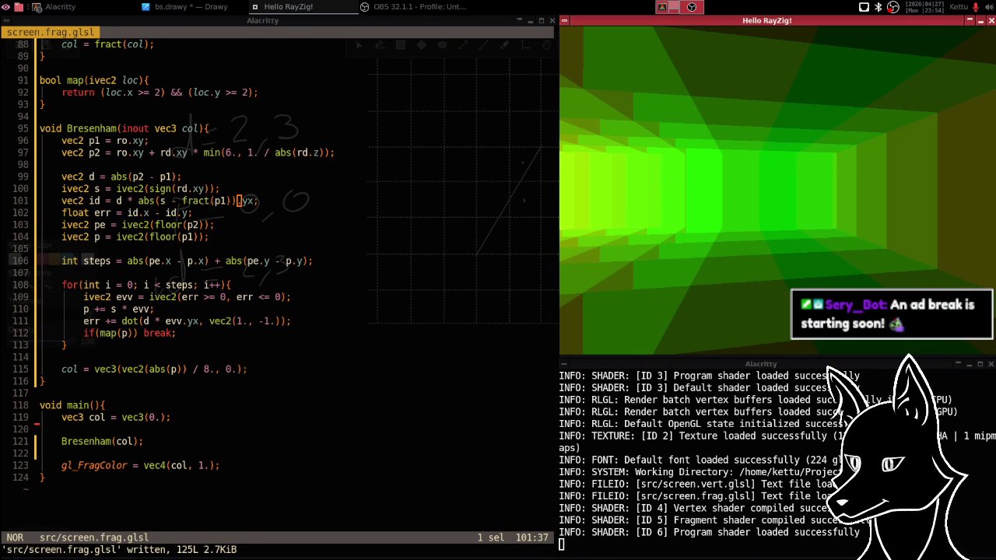
{"action": "key", "text": "alt+Tab"}
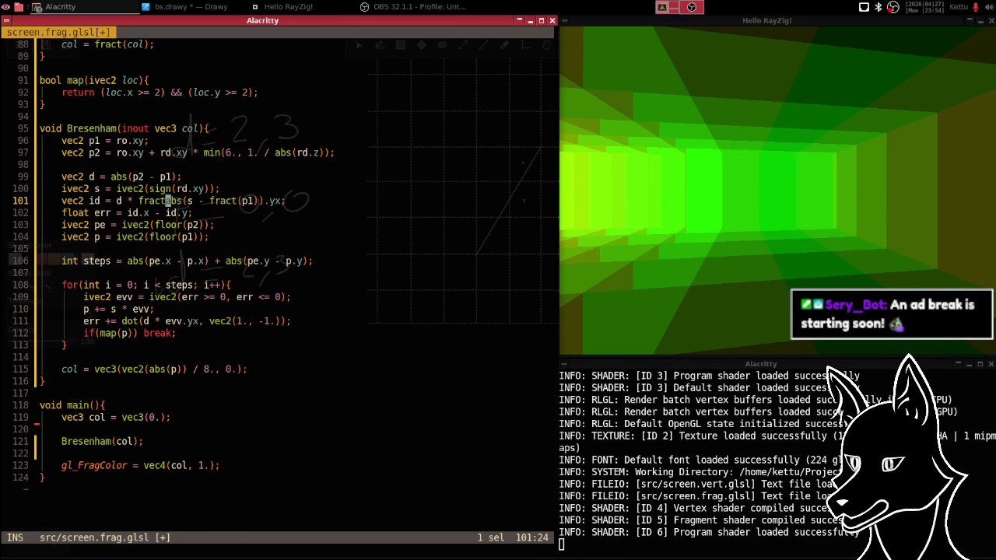
- Wrap the abs term in fract, giving d * fract(abs(s - fract(p1))).yx, save, and view the render
{"action": "type", "text": "("}
{"action": "key", "text": "Escape"}
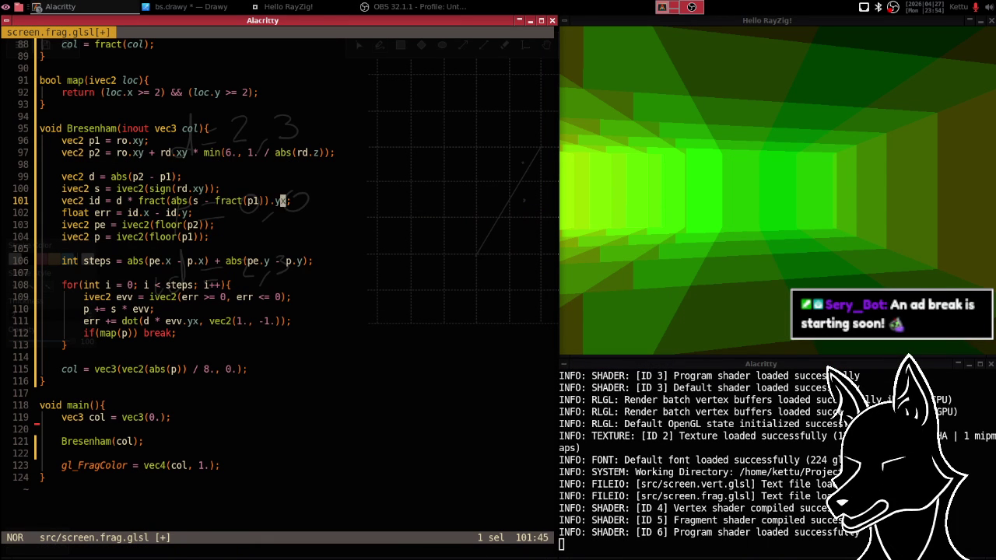
{"action": "key", "text": "colon"}
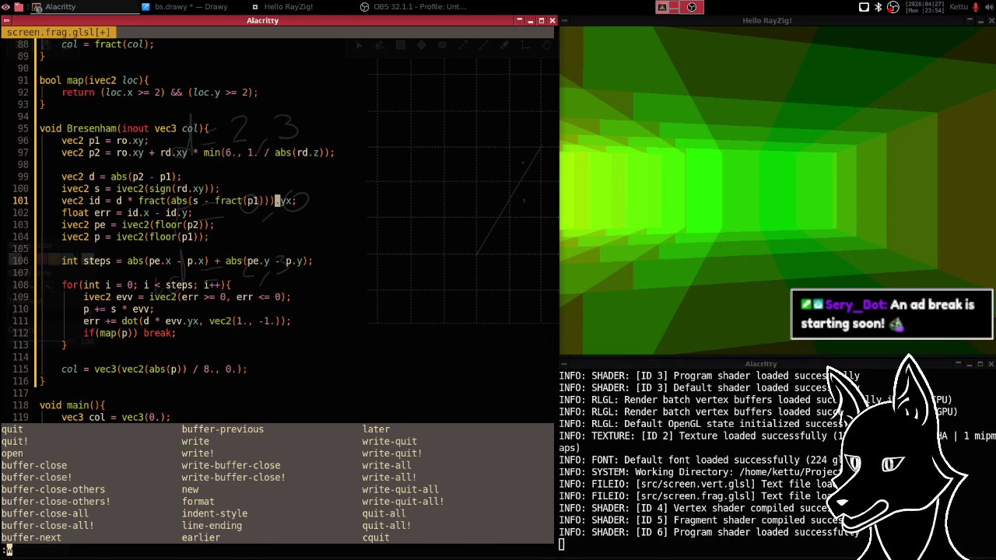
{"action": "type", "text": "w"}
{"action": "key", "text": "Return"}
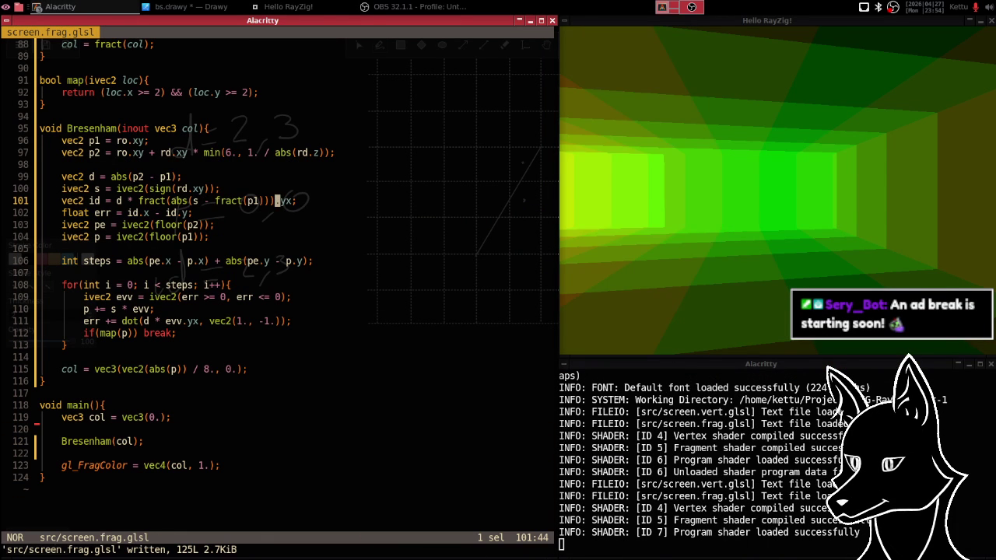
{"action": "key", "text": "alt+Tab"}
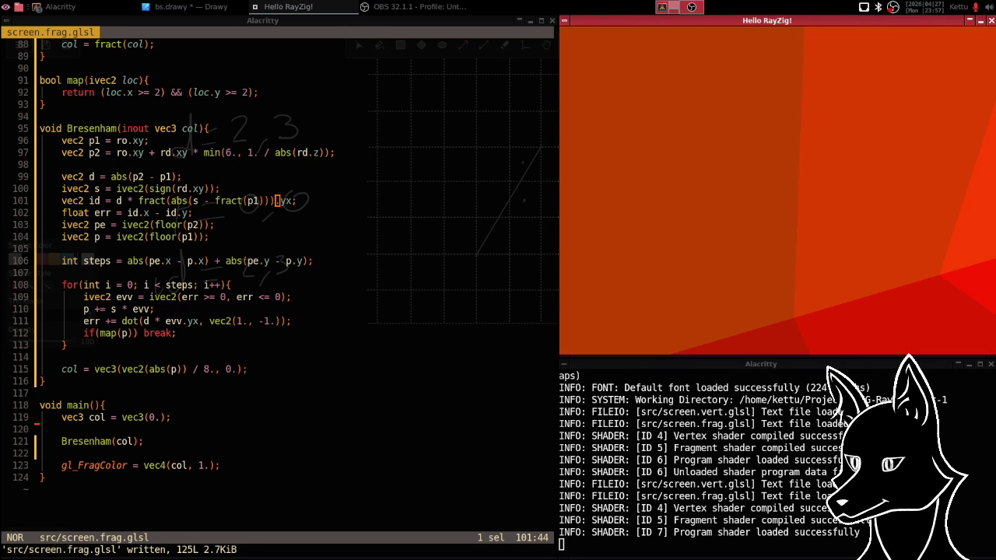
- Cut the if(map(p)) break; line out of the stepping loop
{"action": "key", "text": "alt+Tab"}
{"action": "key", "text": "j"}
{"action": "key", "text": "j"}
{"action": "key", "text": "j"}
{"action": "key", "text": "j"}
{"action": "key", "text": "j"}
{"action": "key", "text": "j"}
{"action": "key", "text": "j"}
{"action": "key", "text": "j"}
{"action": "key", "text": "k"}
{"action": "key", "text": "x"}
{"action": "key", "text": "d"}
{"action": "key", "text": "k"}
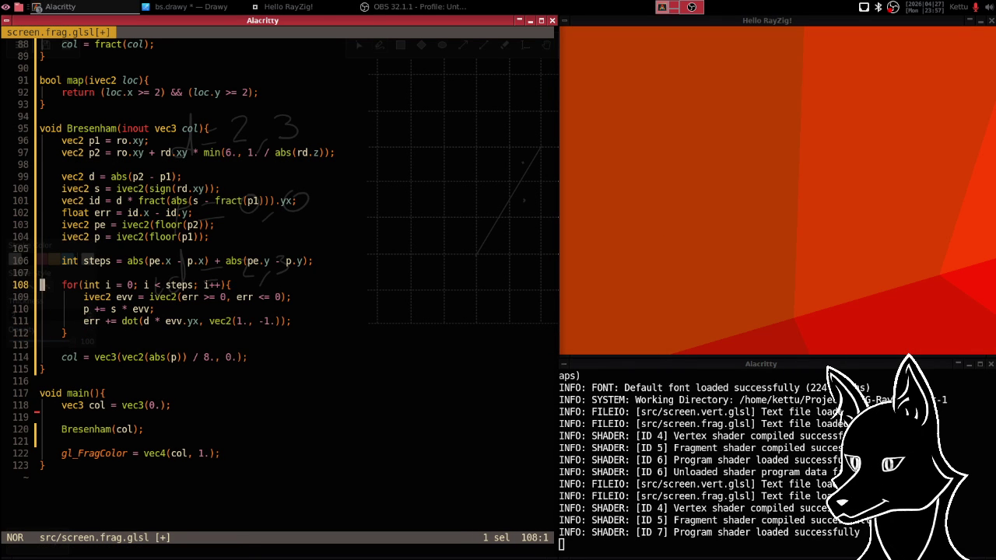
- Paste the break check below the for-loop header, save, and check the green-red tunnel
{"action": "key", "text": "g"}
{"action": "key", "text": "l"}
{"action": "key", "text": "l"}
{"action": "type", "text": "p:w"}
{"action": "key", "text": "Return"}
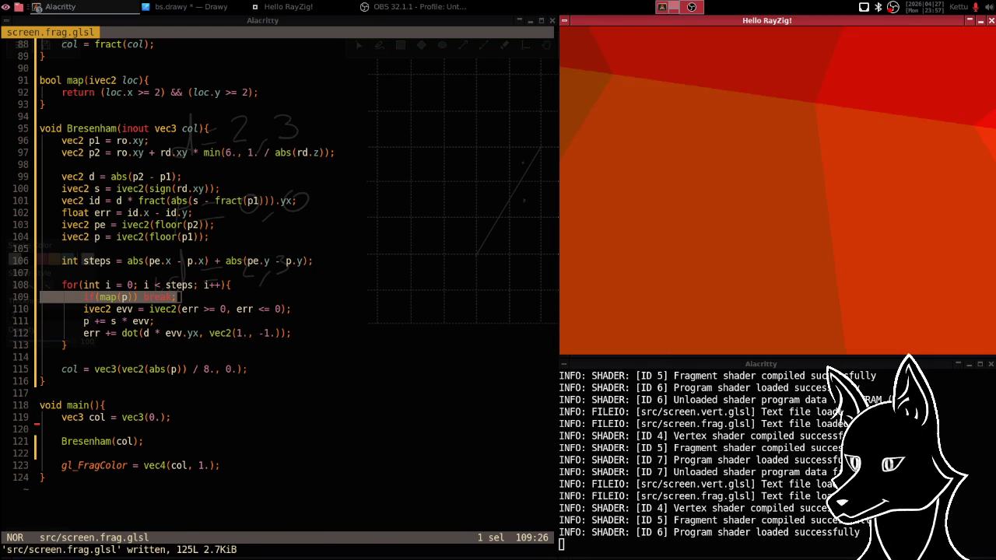
{"action": "key", "text": "alt+Tab"}
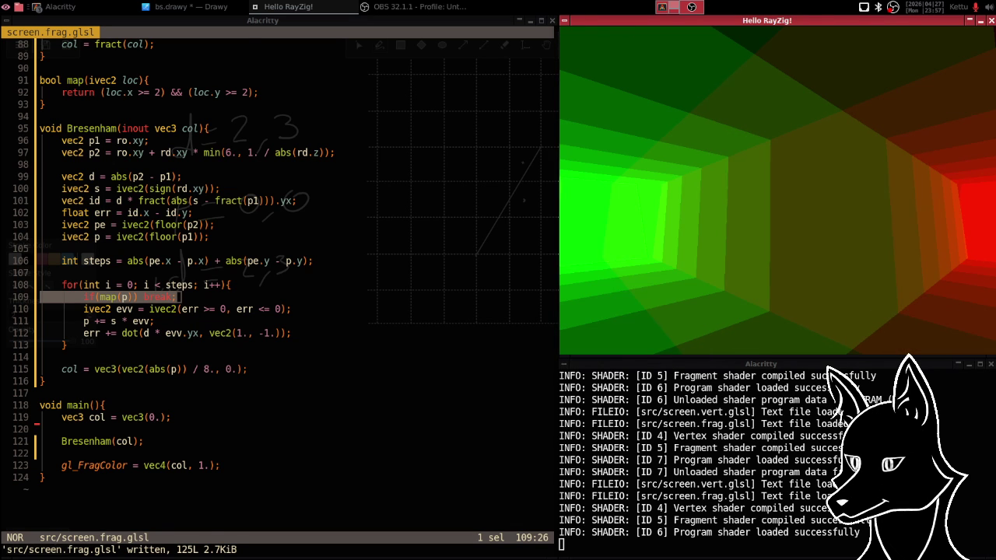
{"action": "key", "text": "alt+Tab"}
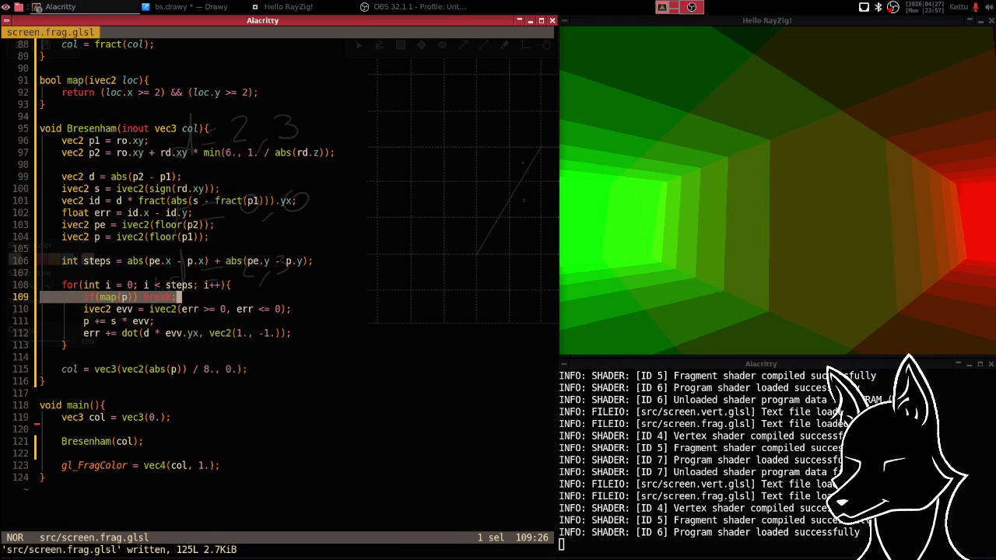
- Delete the break check from the loop start and clean up the end of line 111
{"action": "key", "text": "d"}
{"action": "key", "text": "j"}
{"action": "key", "text": "g"}
{"action": "key", "text": "l"}
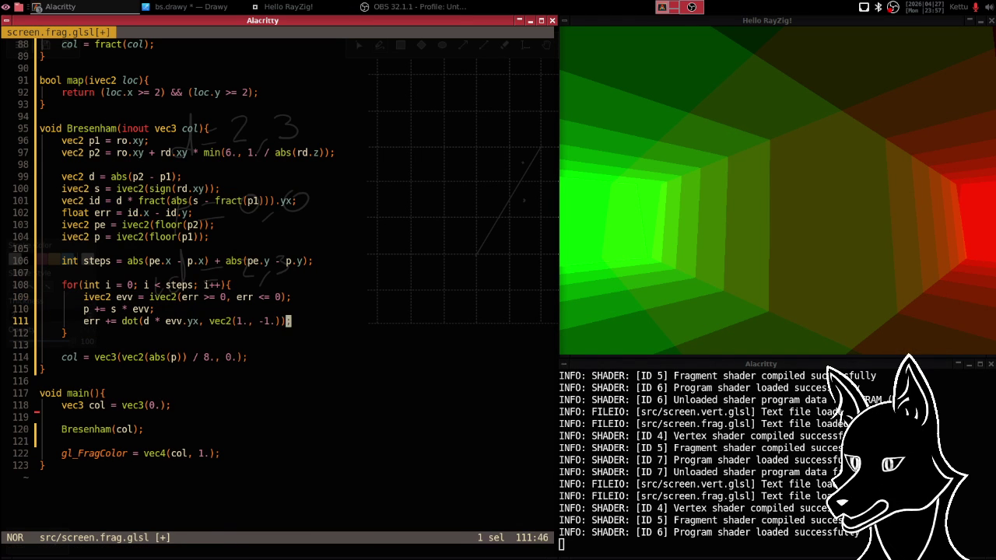
{"action": "key", "text": "a"}
{"action": "type", "text": "p"}
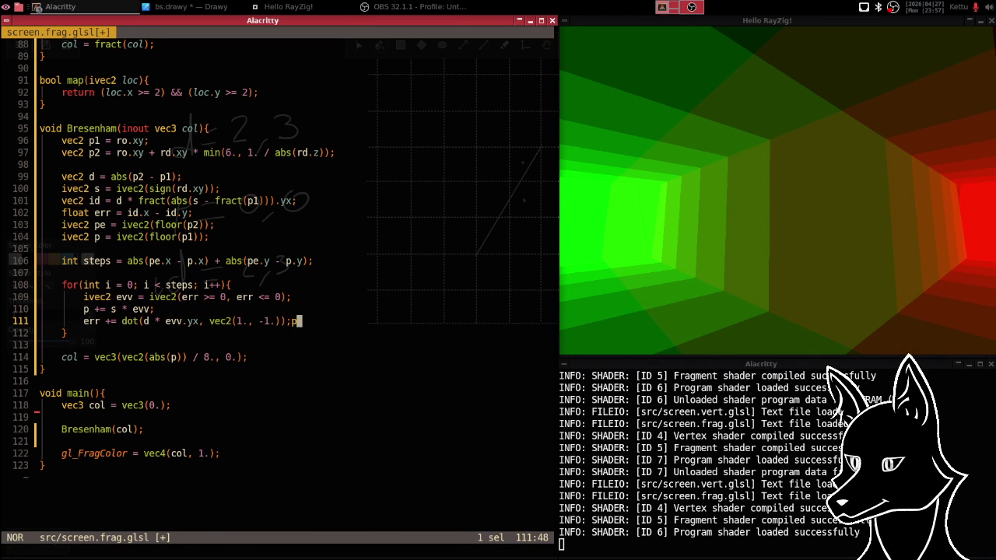
{"action": "key", "text": "c"}
- Paste if(map(p)) break; as the loop's last line, save, and inspect the tunnel render
{"action": "type", "text": "p:w"}
{"action": "key", "text": "Return"}
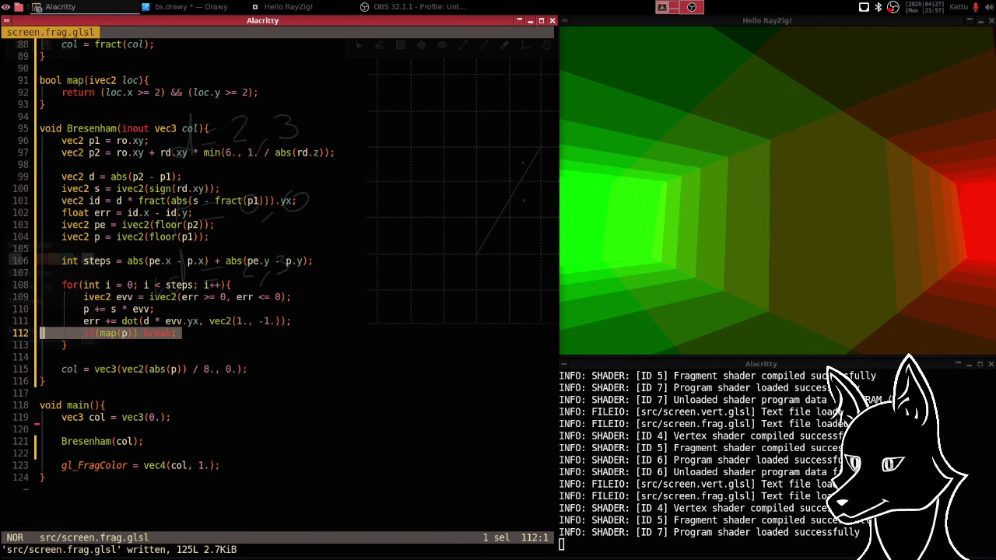
{"action": "key", "text": "alt+Tab"}
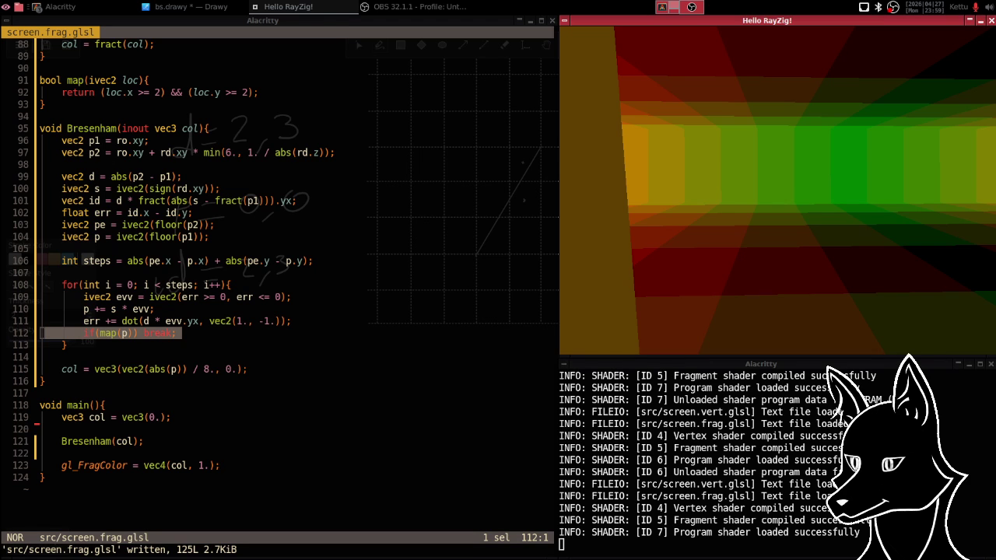
{"action": "left_click", "coordinate": [654, 20]}
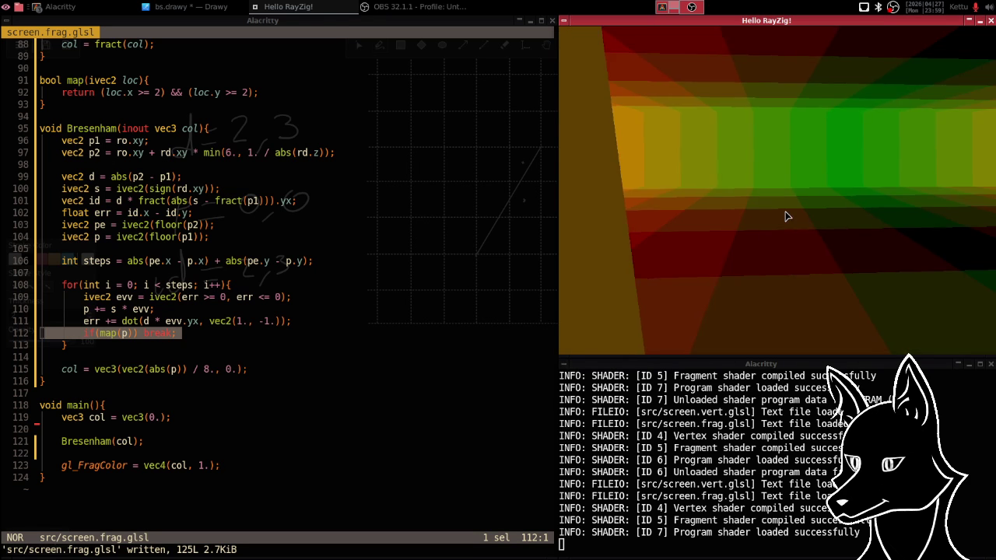